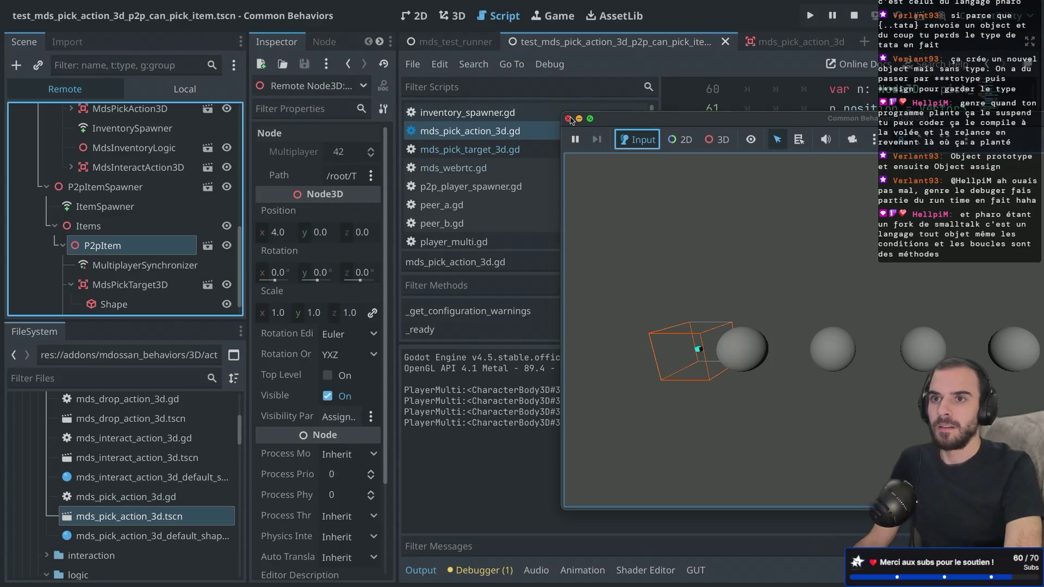
Stop the running pick-item test and scroll the pick action script back around line 60.
click(568, 119)
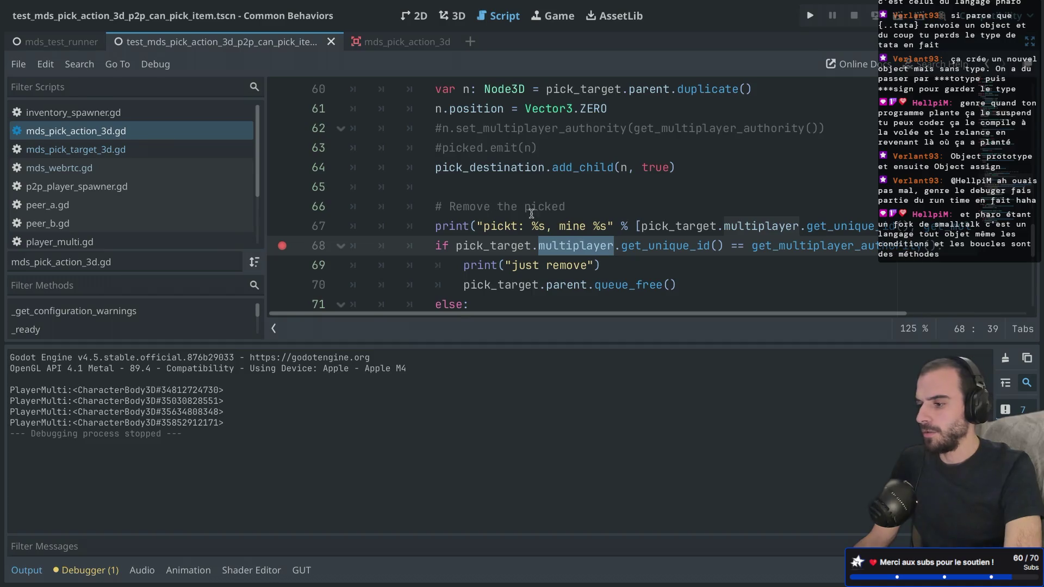
scroll(374, 173, up, 2)
scroll(374, 172, down, 2)
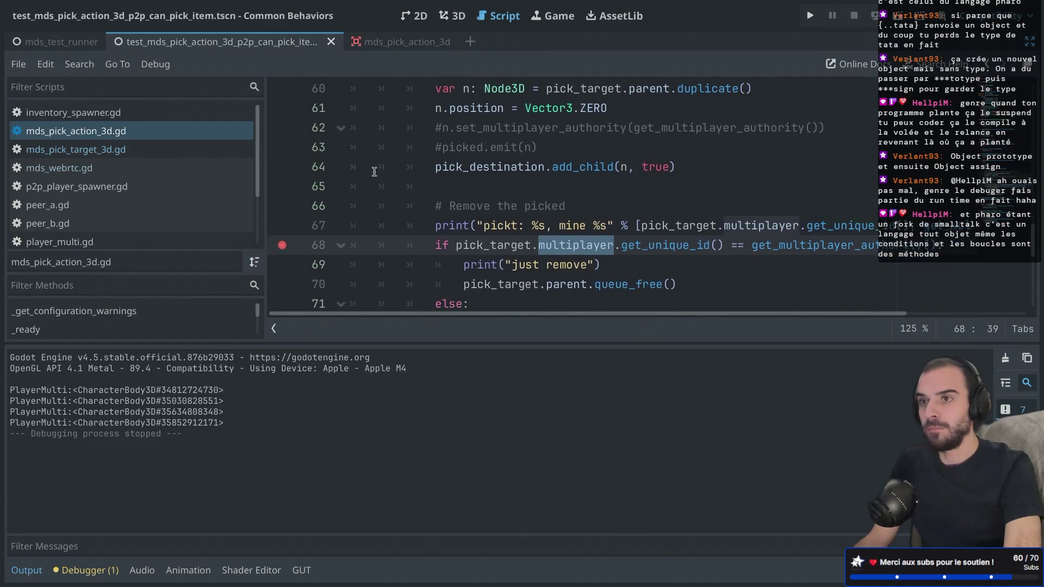
Switch to the browser desktop and start a new tab searching 'godot multiplayer'.
key(ctrl+Right)
key(ctrl+Right)
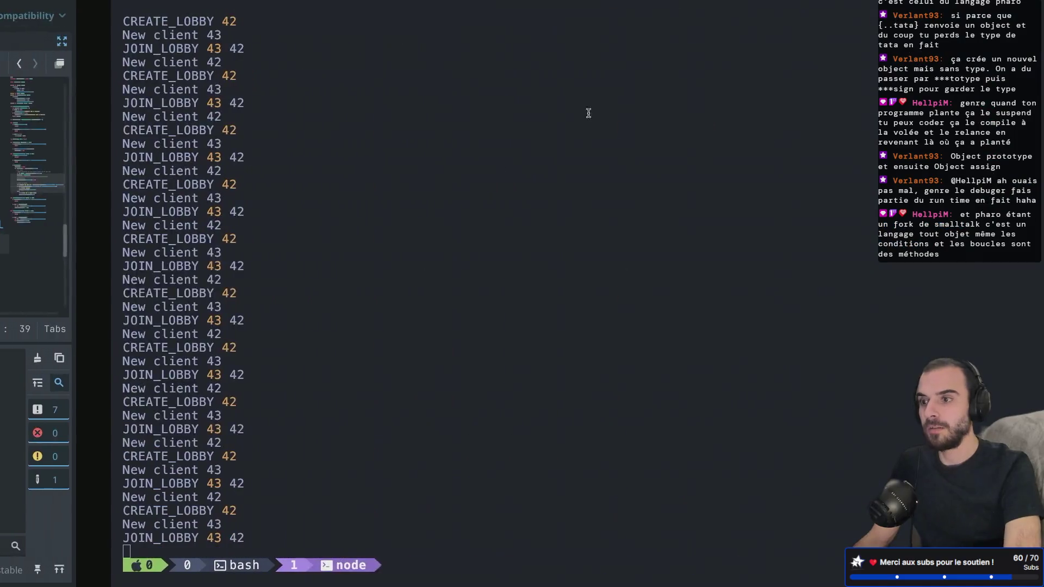
key(super+t)
text(godot multiplayer)
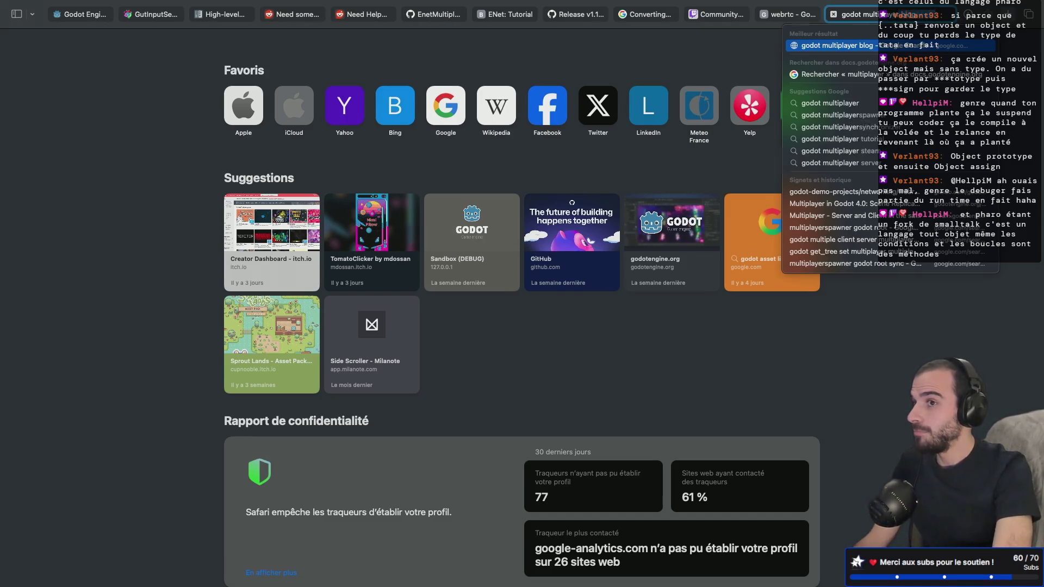
Refine the Google search to 'godot multiplayer api' and open the MultiplayerAPI - Godot Docs result.
key(Return)
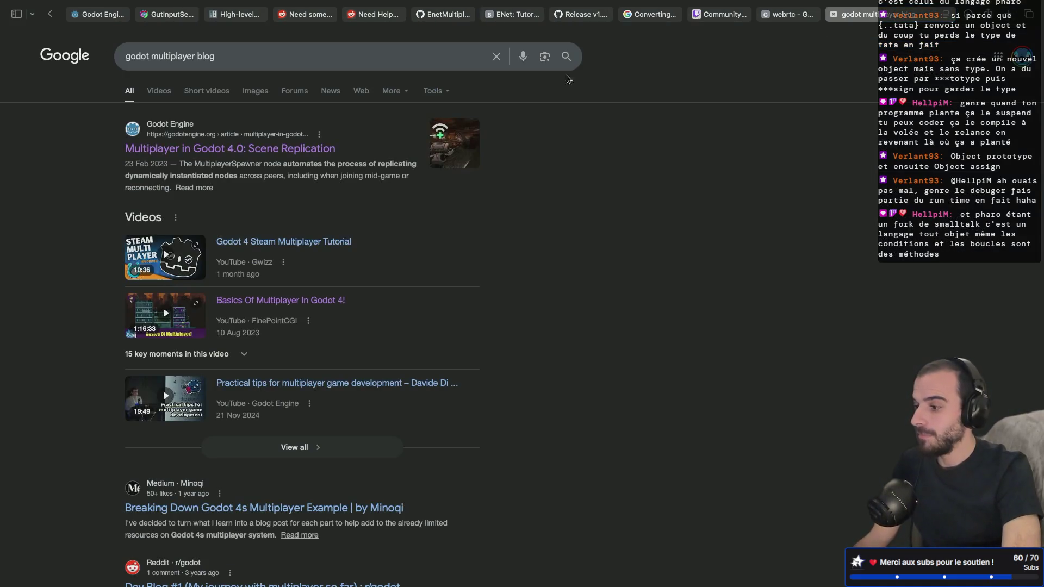
click(272, 65)
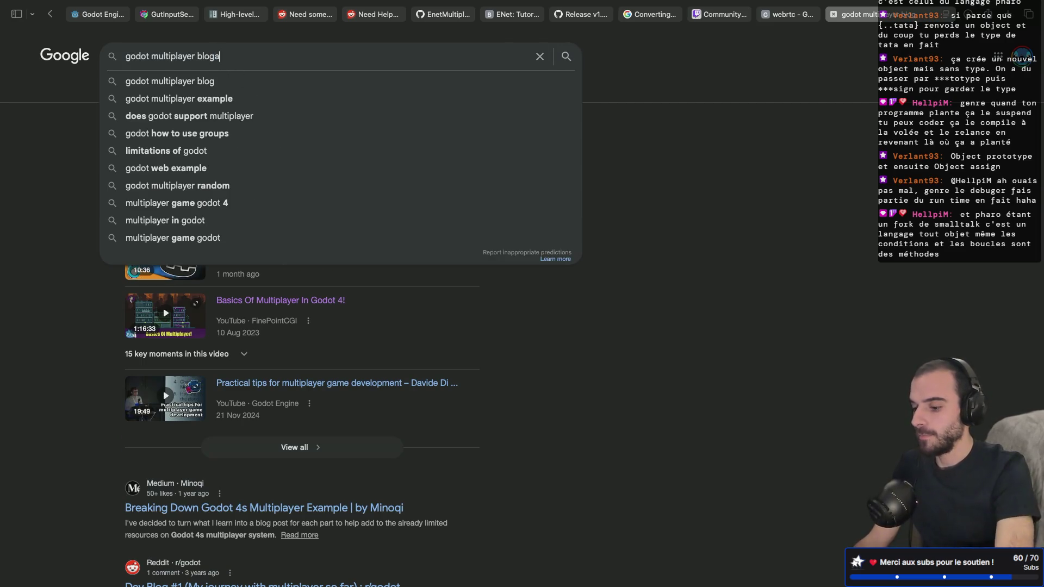
key(BackSpace)
key(BackSpace)
key(BackSpace)
text(api)
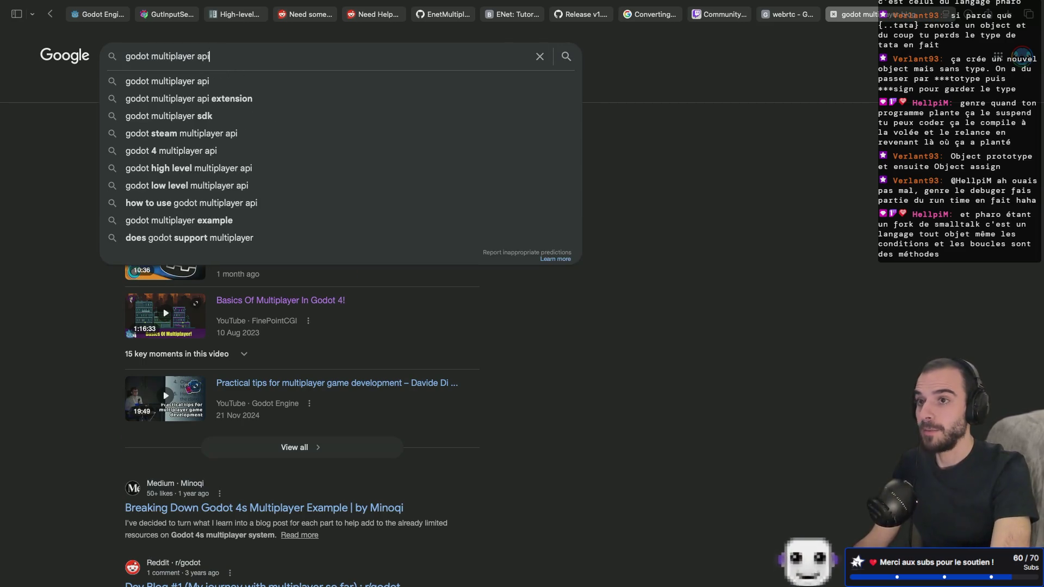
key(Return)
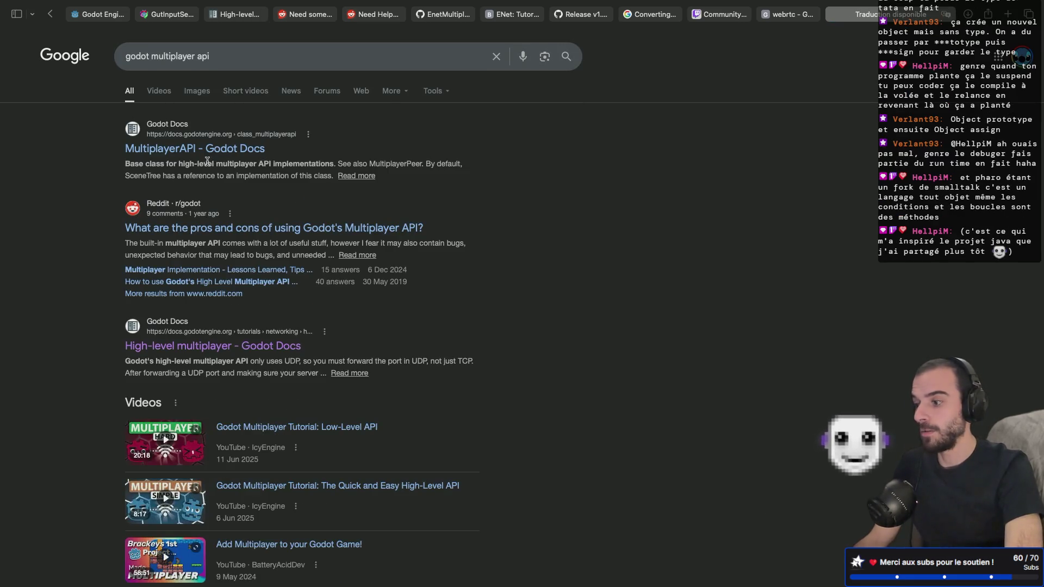
click(206, 149)
Jump to get_unique_id() in the MultiplayerAPI methods and select its description text.
scroll(444, 303, down, 3)
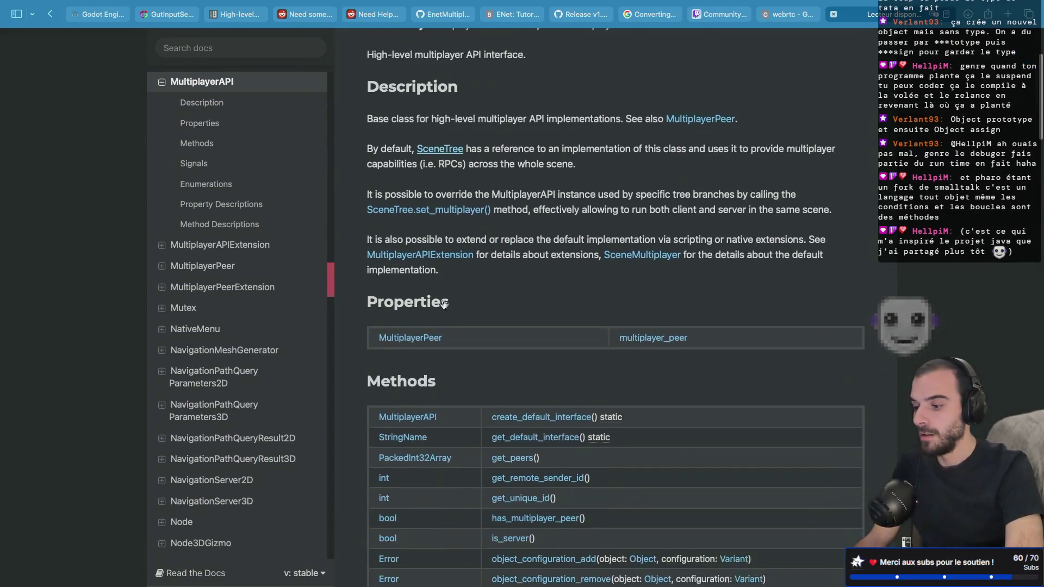
scroll(445, 303, down, 3)
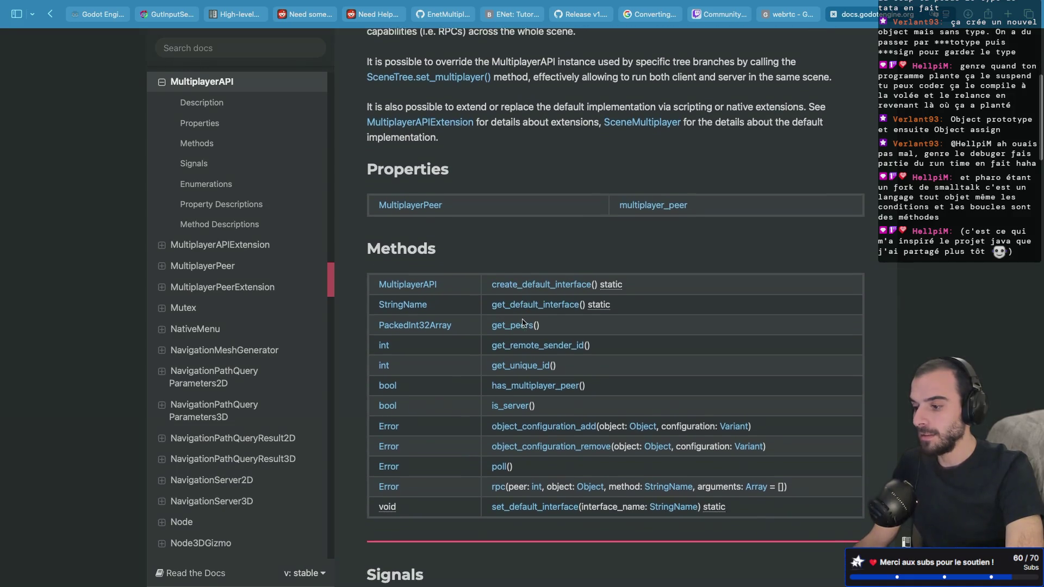
click(522, 368)
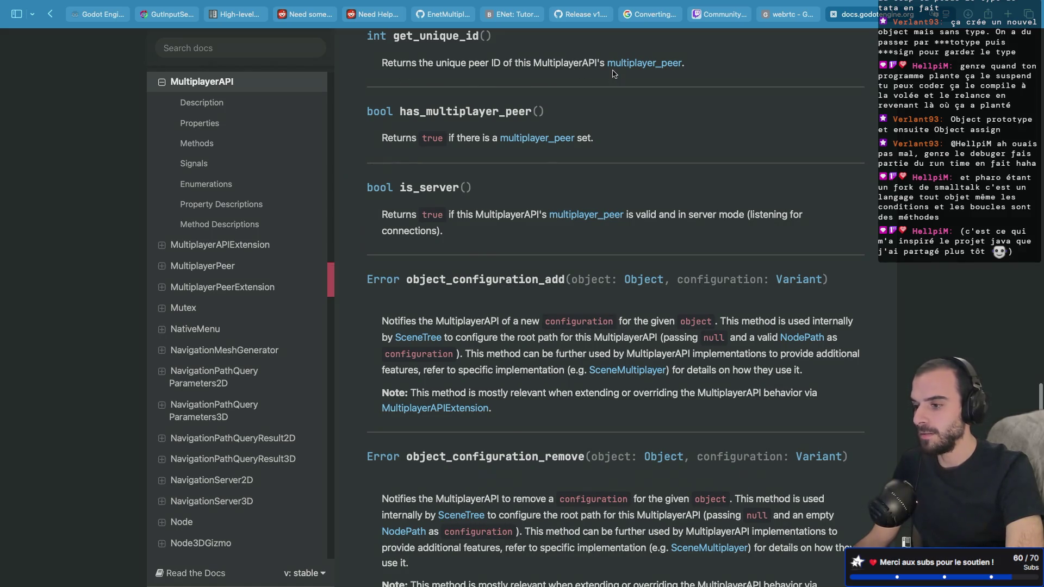
scroll(576, 68, up, 1)
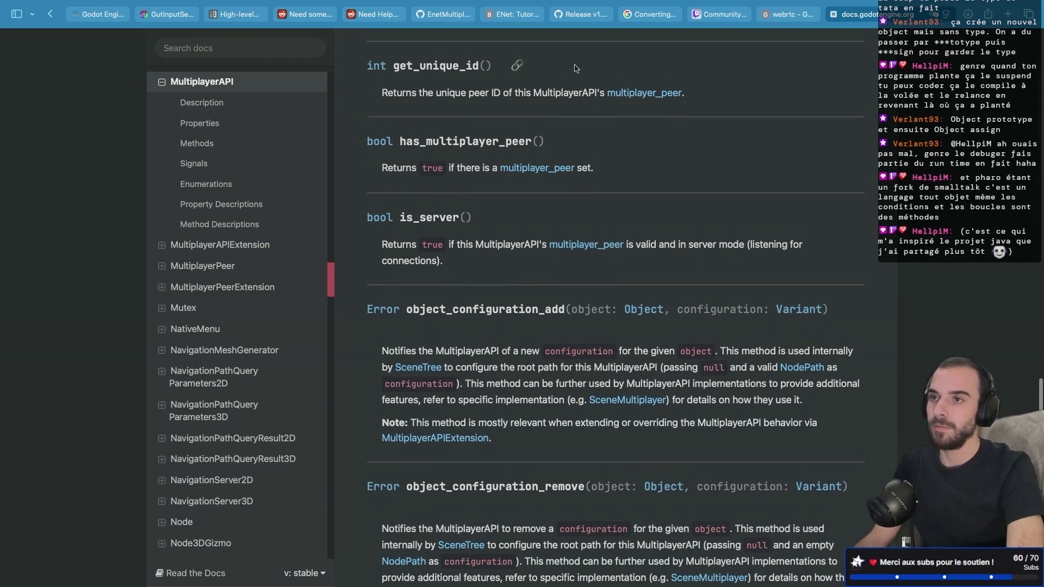
drag(392, 94, 633, 90)
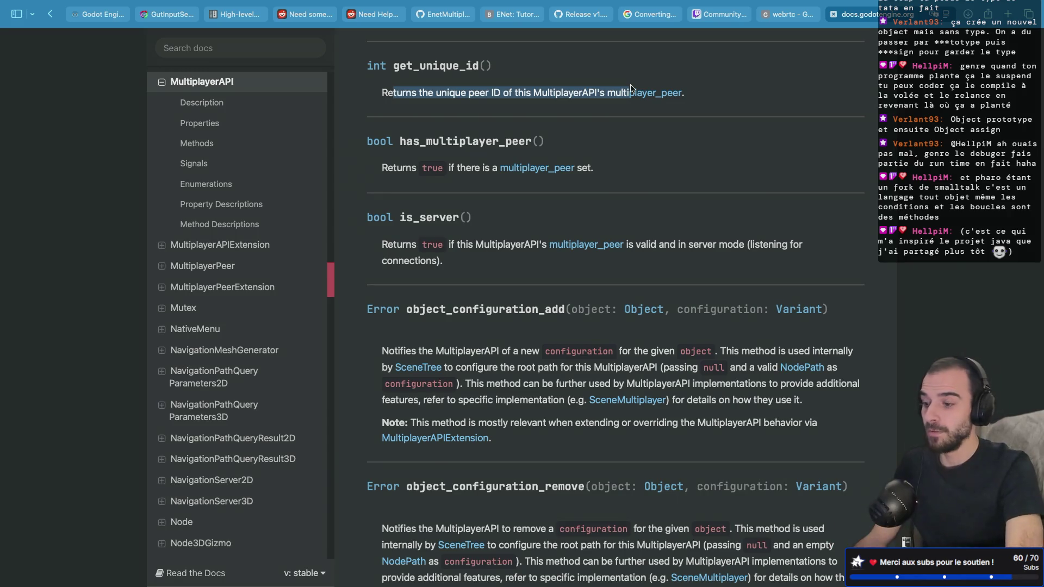
mouse_move(600, 120)
mouse_down()
mouse_move(650, 94)
mouse_move(699, 93)
mouse_up()
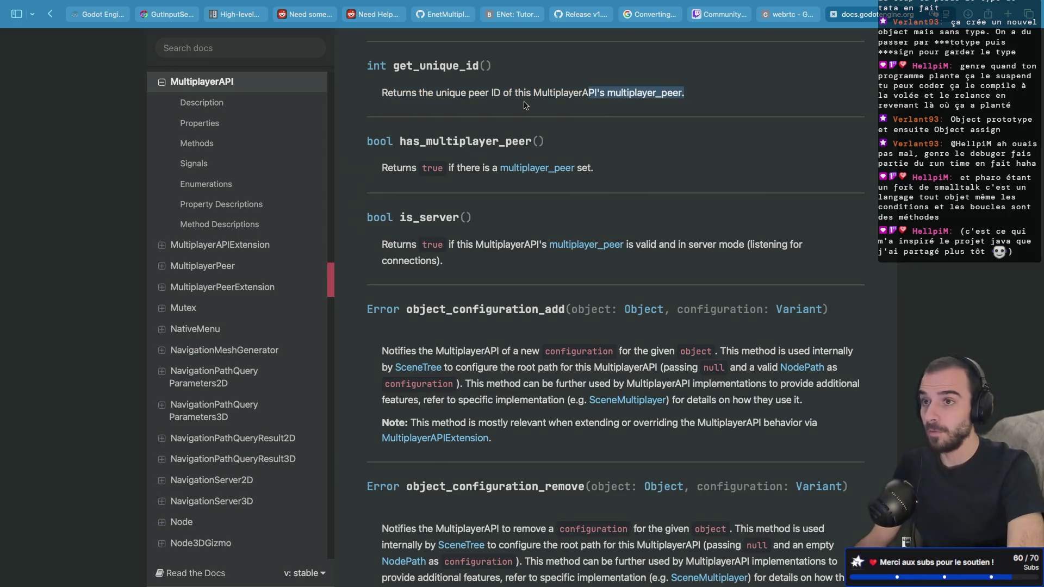
Scroll the docs page back up and return to the Godot editor desktop.
scroll(525, 105, up, 15)
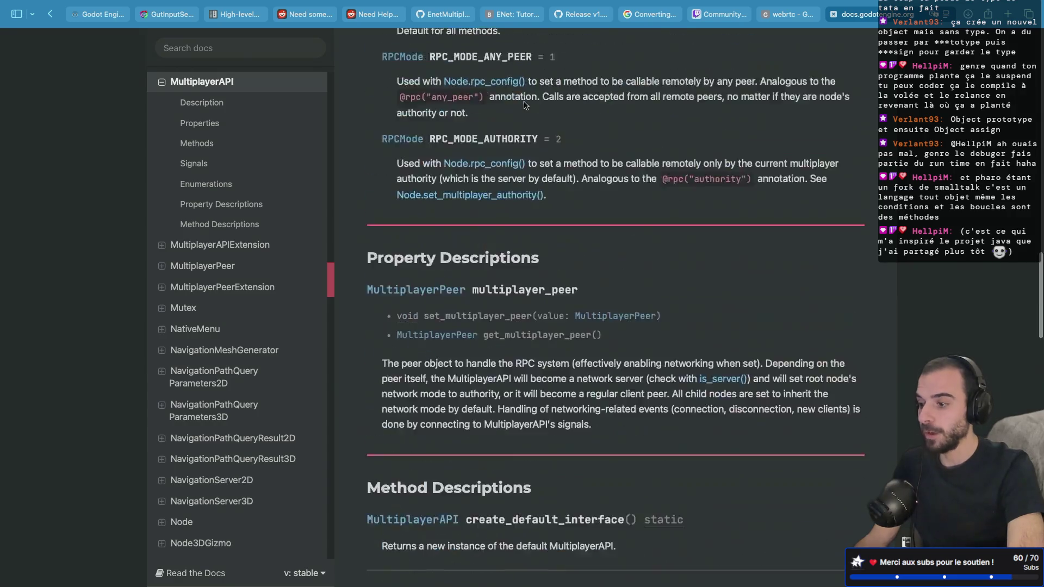
scroll(525, 105, down, 2)
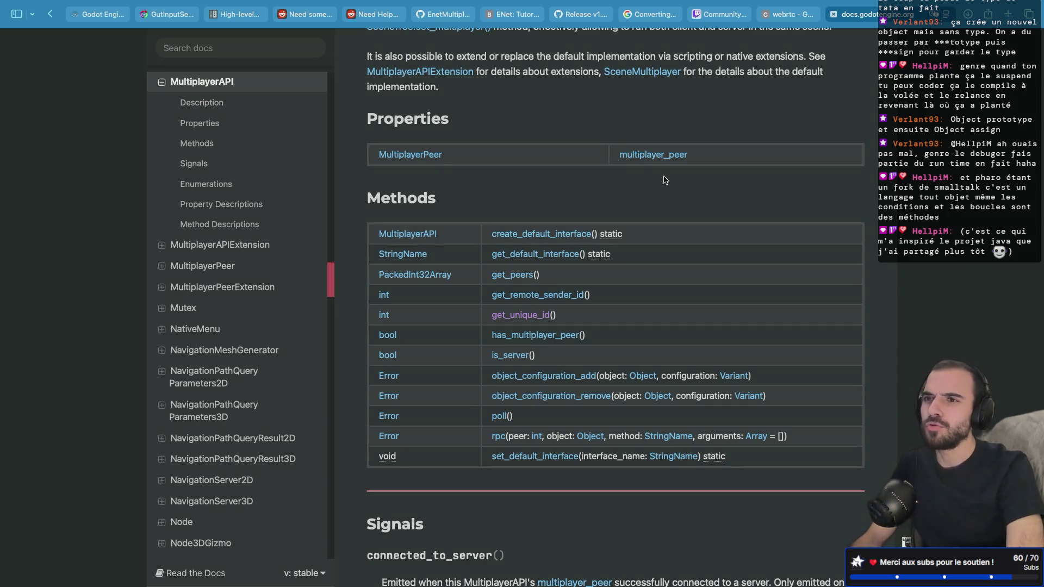
key(ctrl+Left)
key(ctrl+Left)
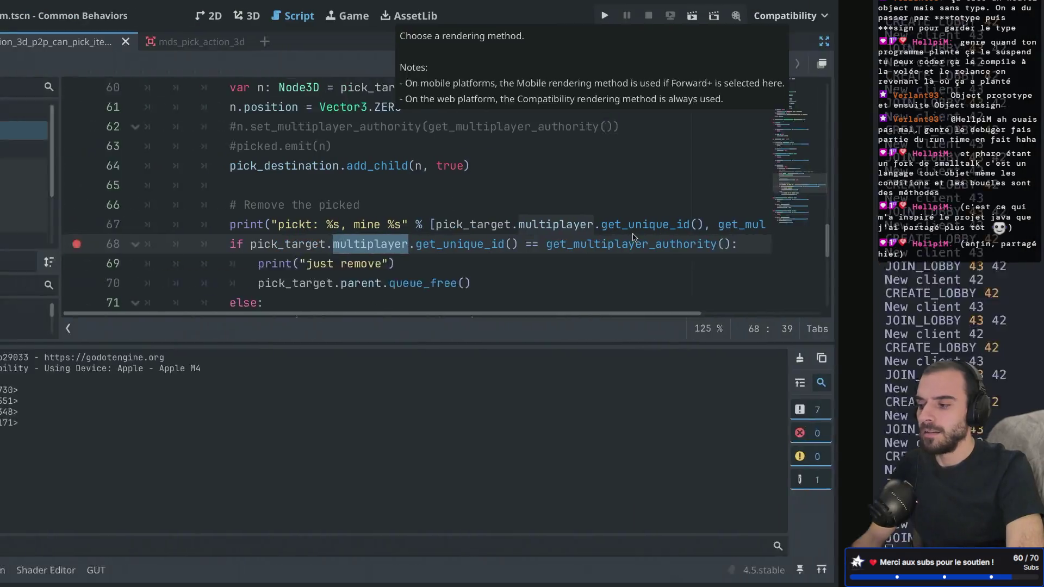
Replace get_unique_id on line 68 with the get_multiplayer_authority autocompletion.
key(ctrl+super+d)
key(ctrl+super+d)
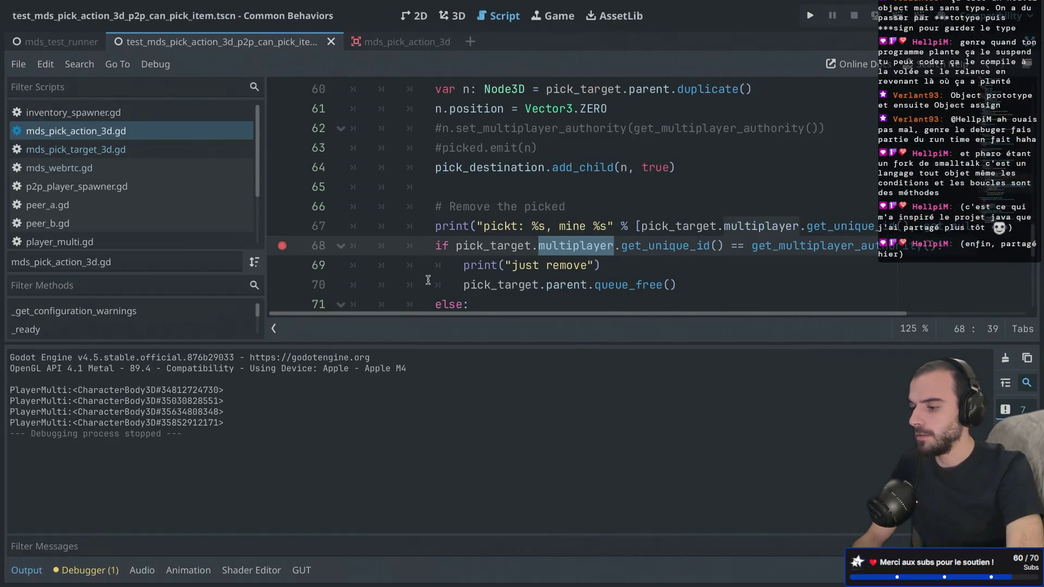
click(26, 570)
click(655, 260)
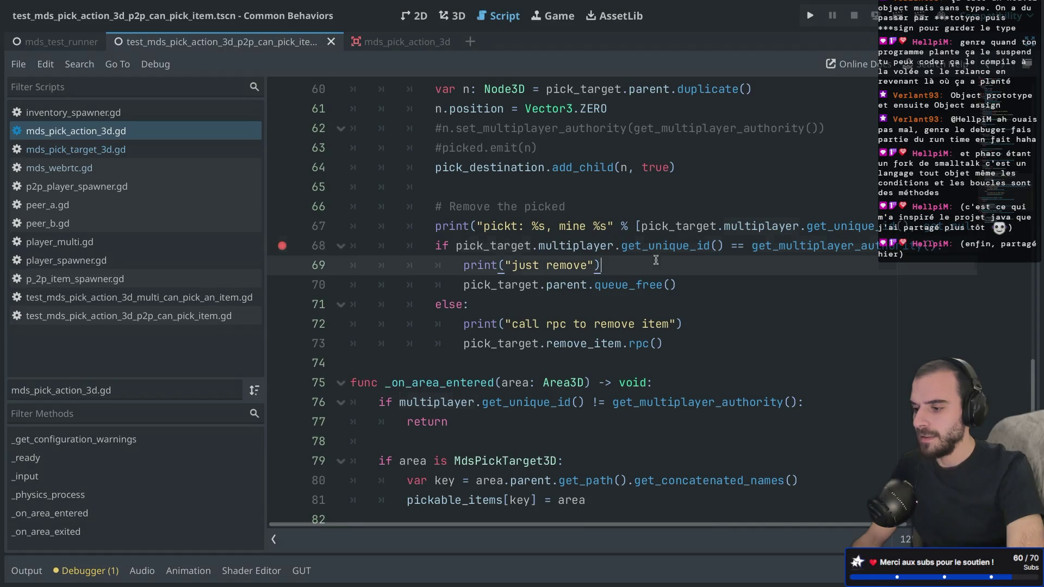
double_click(659, 245)
text(get)
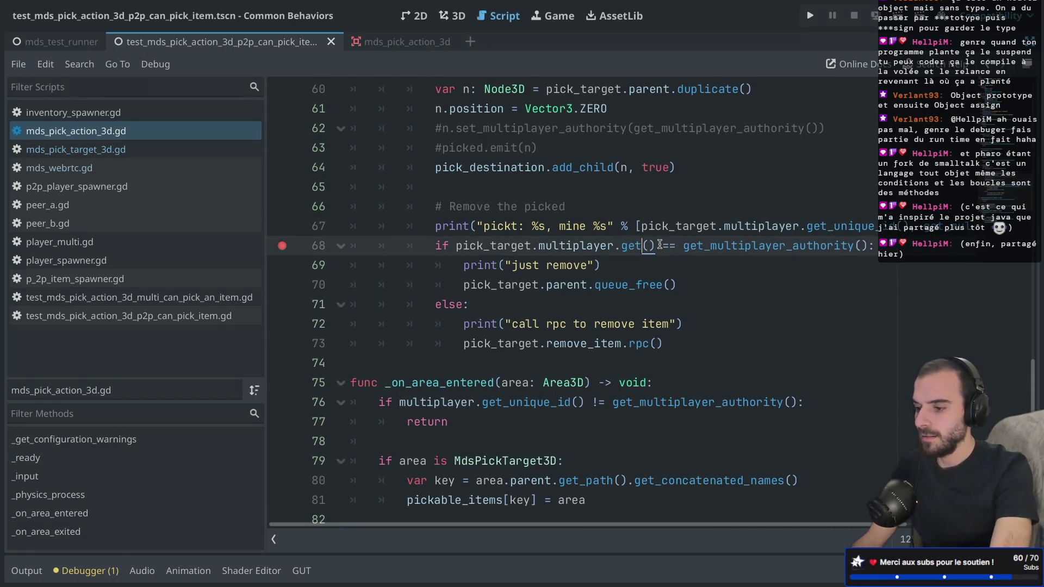
text(_mul)
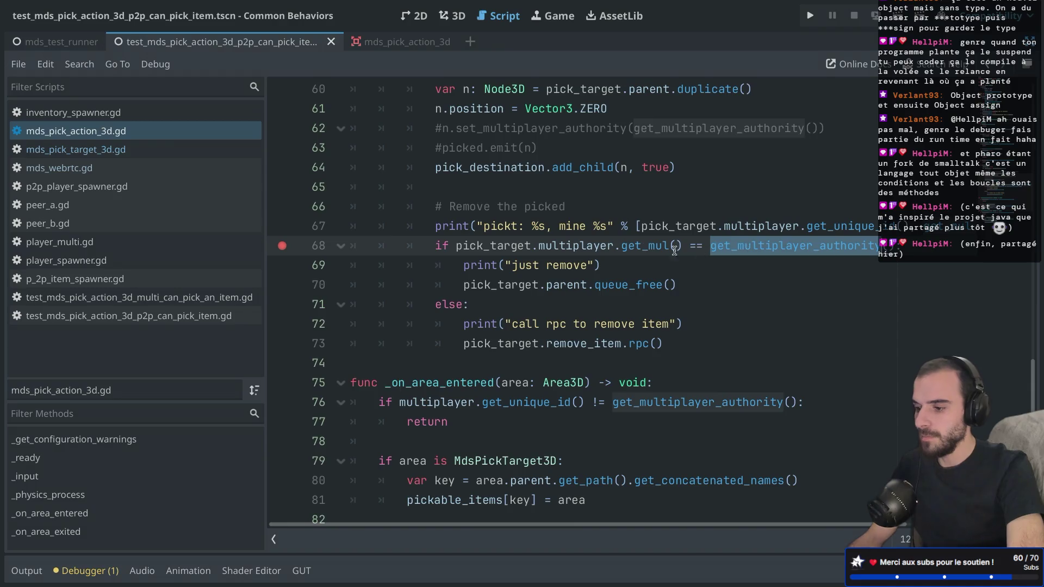
key(Return)
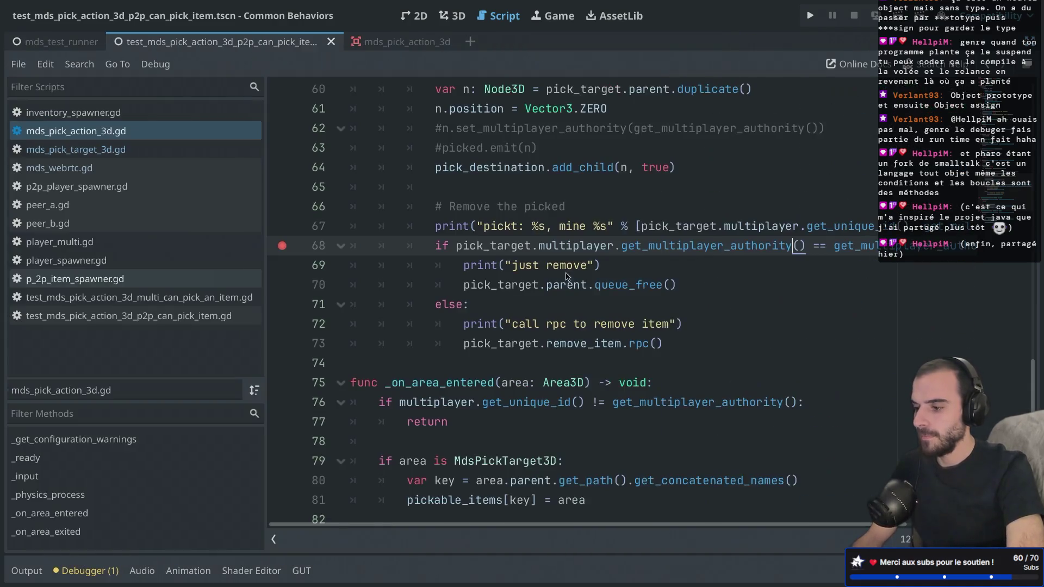
Review the pick_target.multiplayer.get_multiplayer_authority() comparison on line 68 and run the current scene.
drag(834, 246, 1042, 249)
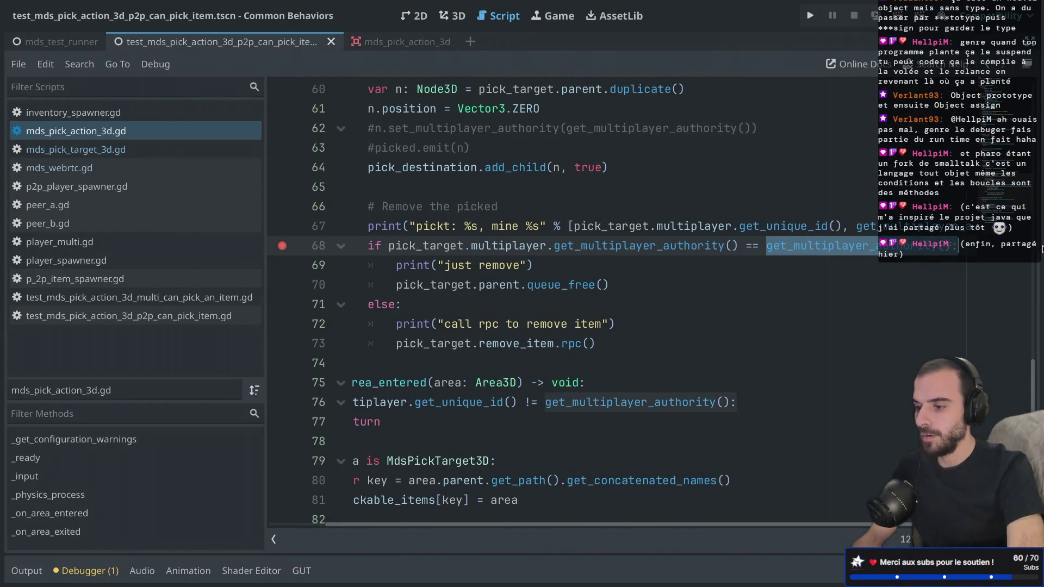
drag(415, 248, 729, 254)
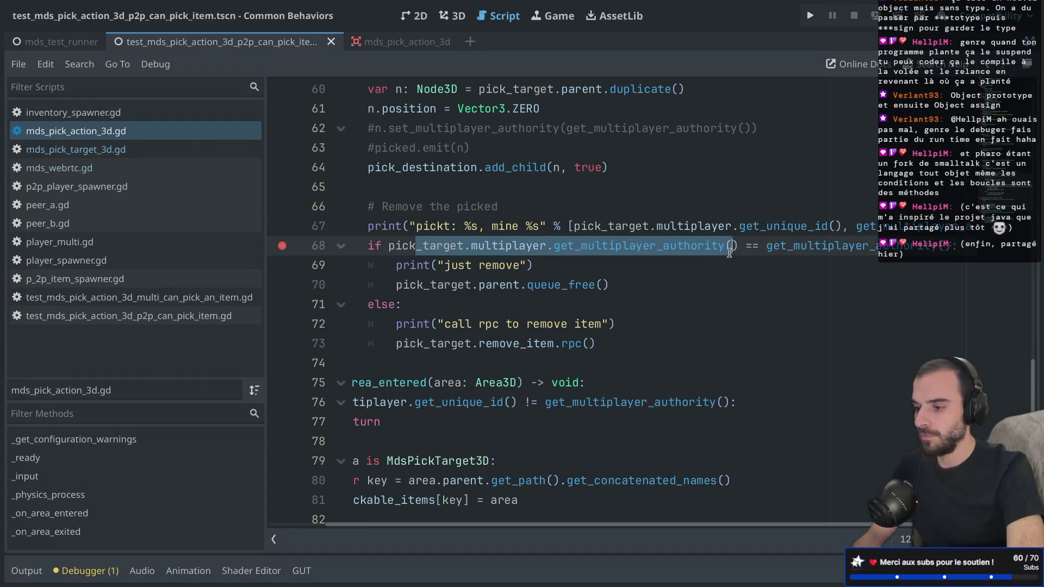
click(730, 252)
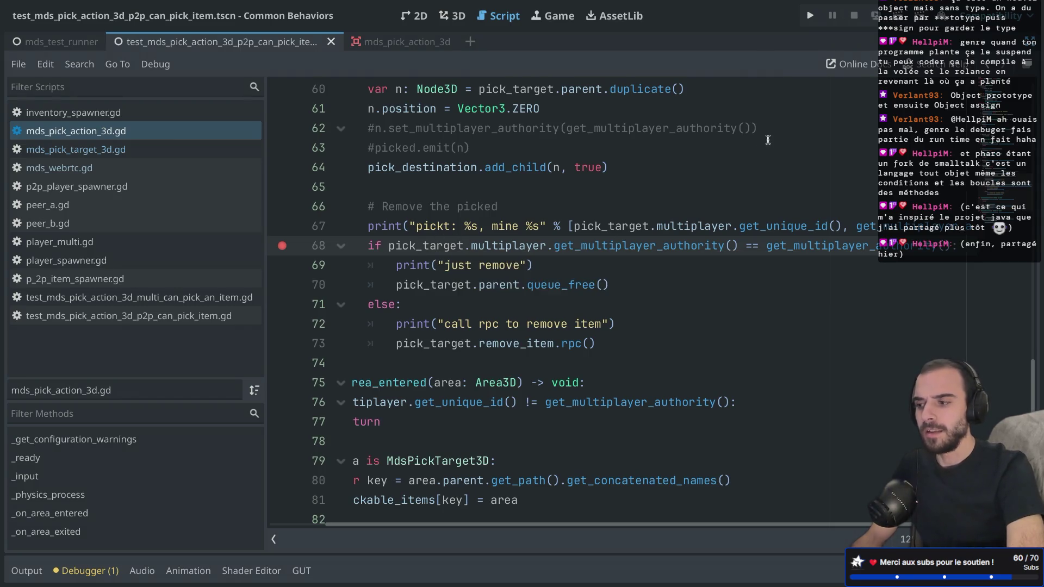
click(898, 15)
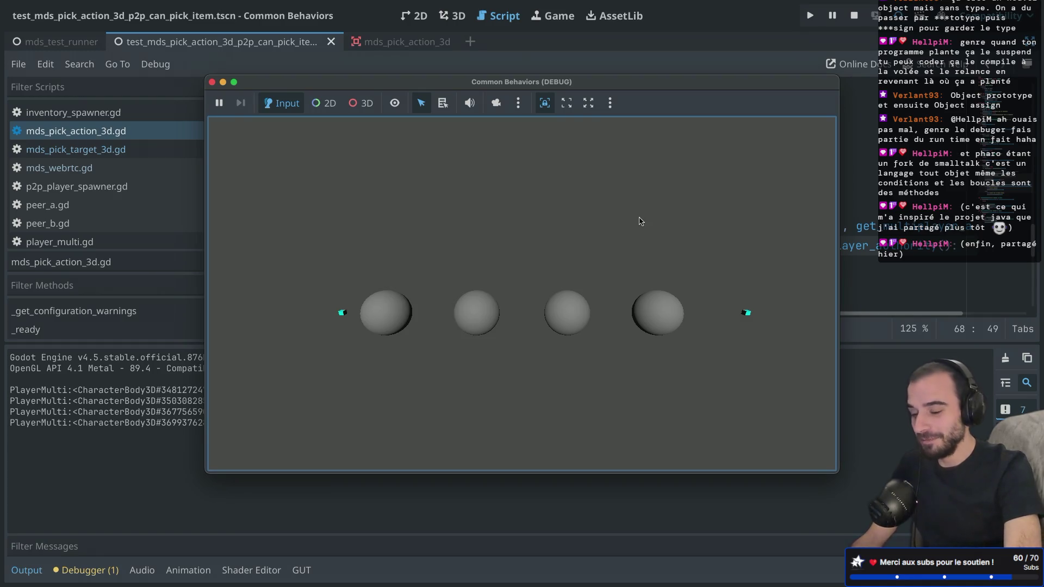
Continue past the breakpoint, see the invalid-call error, and stop the debug session.
mouse_move(306, 82)
mouse_down()
mouse_move(711, 111)
mouse_move(842, 154)
mouse_move(101, 201)
mouse_move(335, 422)
mouse_move(334, 451)
mouse_up()
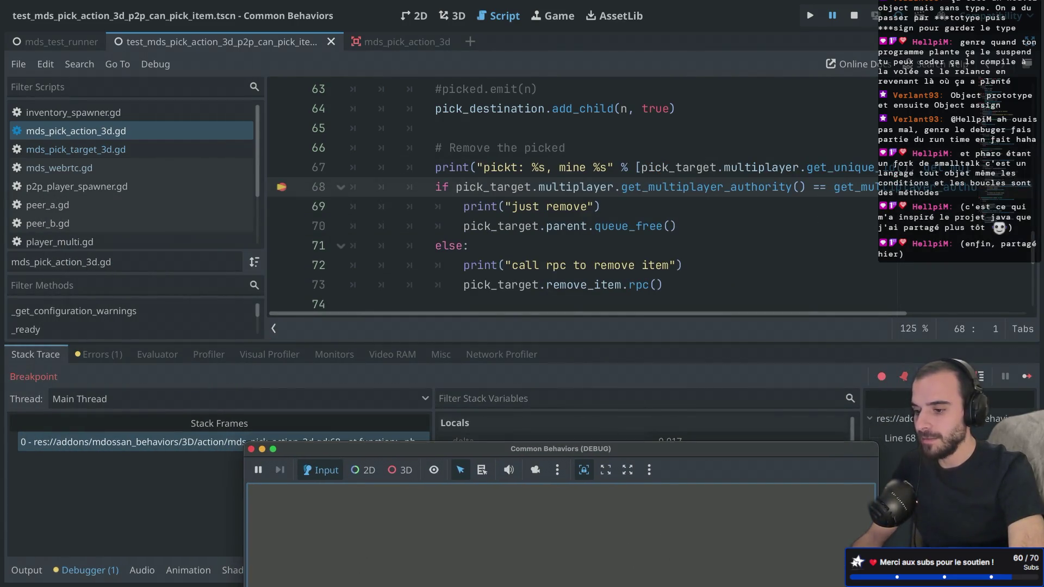
click(982, 378)
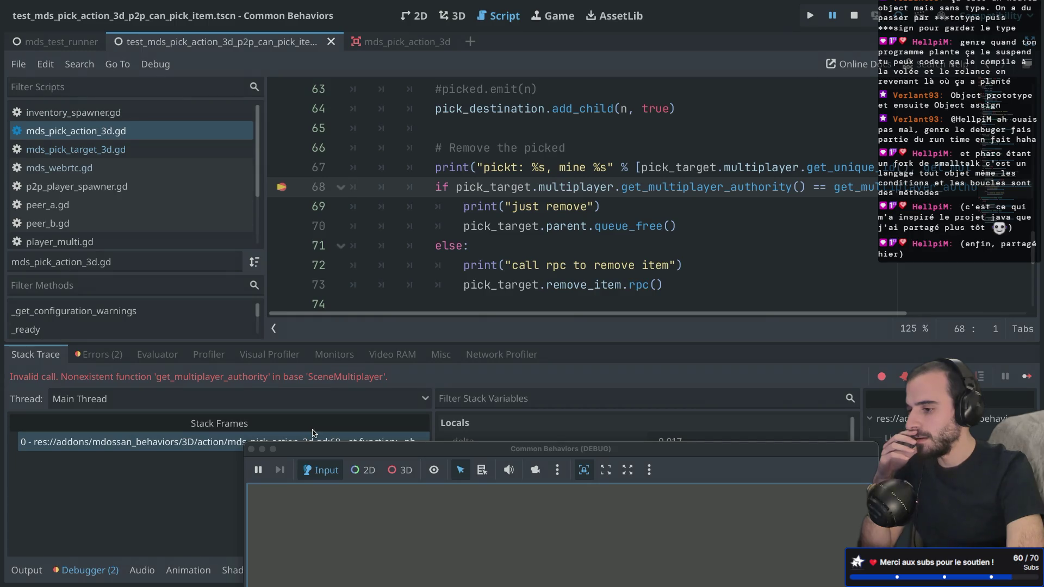
click(251, 449)
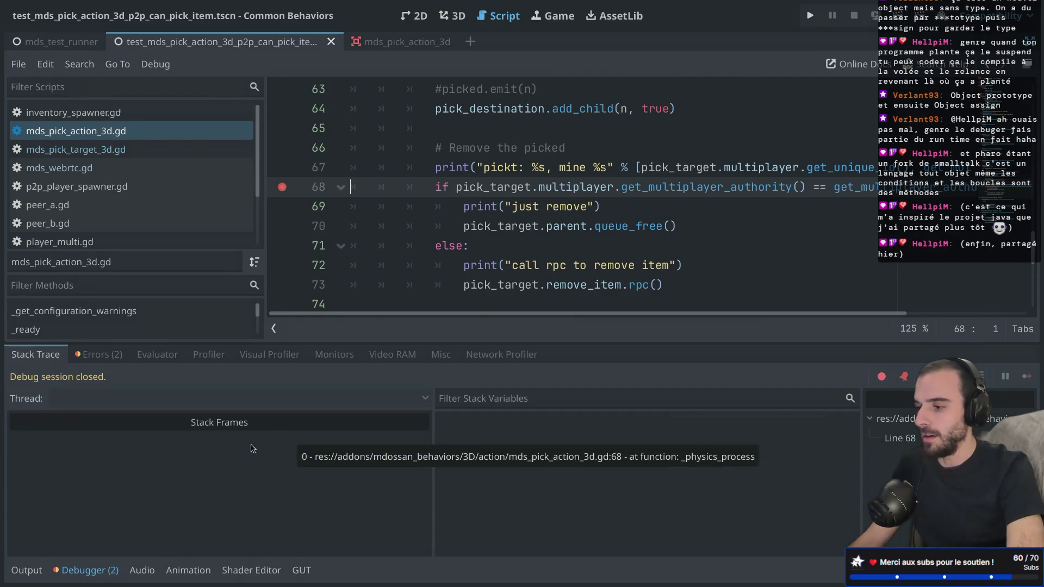
Remove 'multiplayer.' from line 68 so it calls pick_target.get_multiplayer_authority(), then save.
double_click(587, 186)
key(Delete)
key(Delete)
key(ctrl+s)
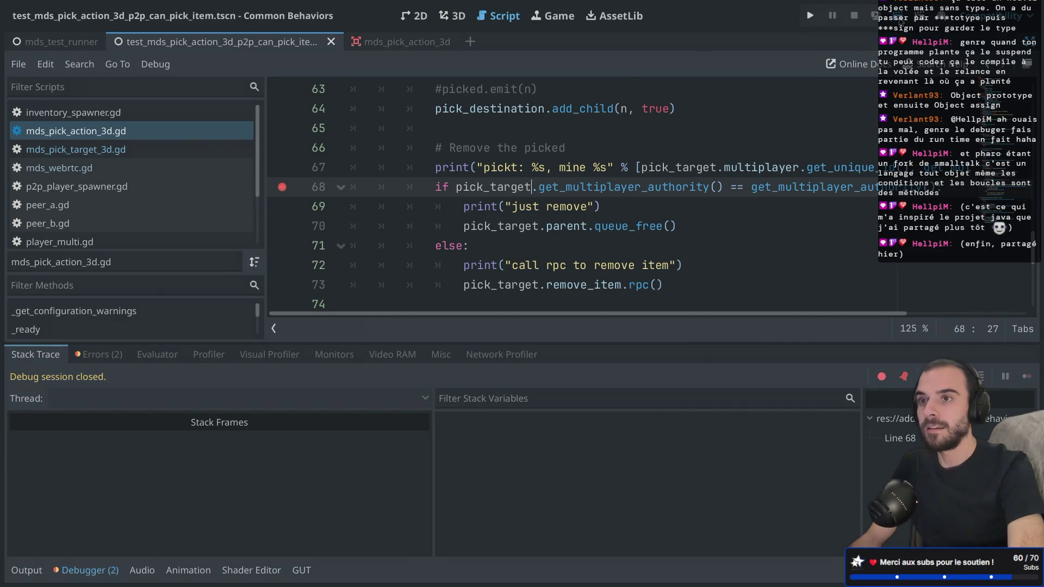
Rerun the scene with F6 and step over to the else branch on line 72.
key(F6)
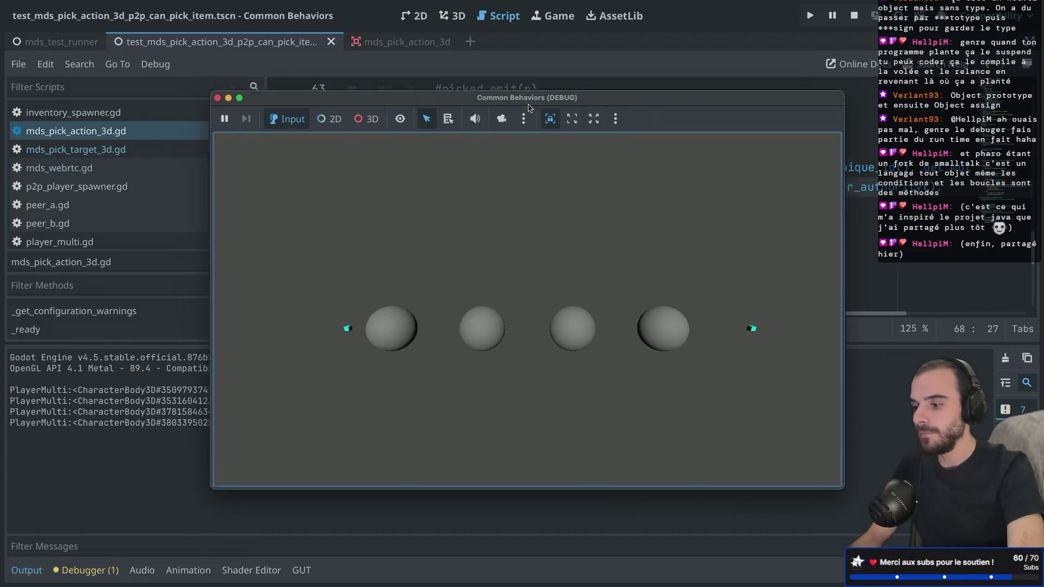
mouse_move(530, 108)
mouse_down()
mouse_move(541, 454)
mouse_move(584, 390)
mouse_move(566, 566)
mouse_move(563, 516)
mouse_up()
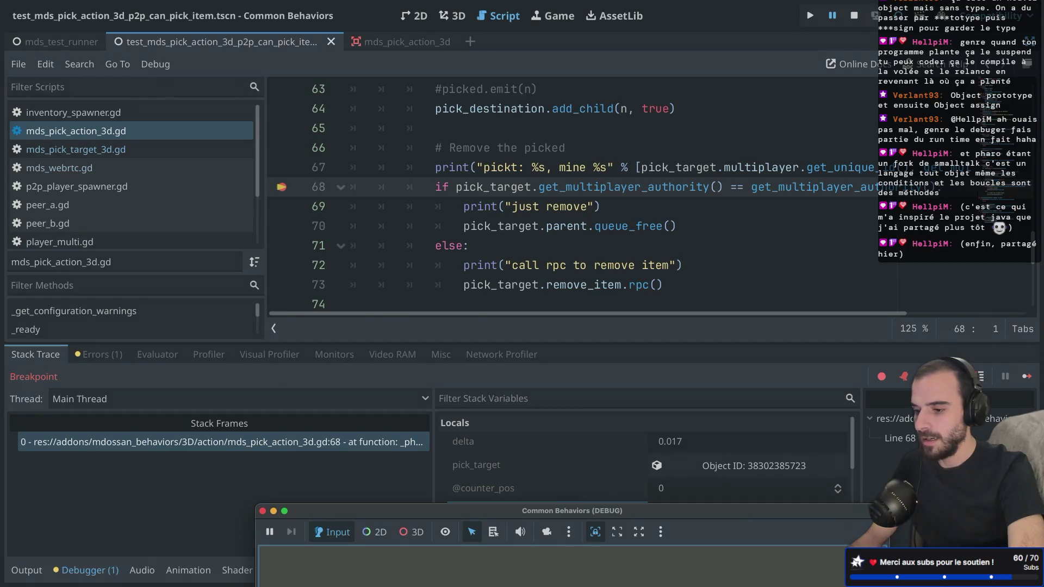
key(F10)
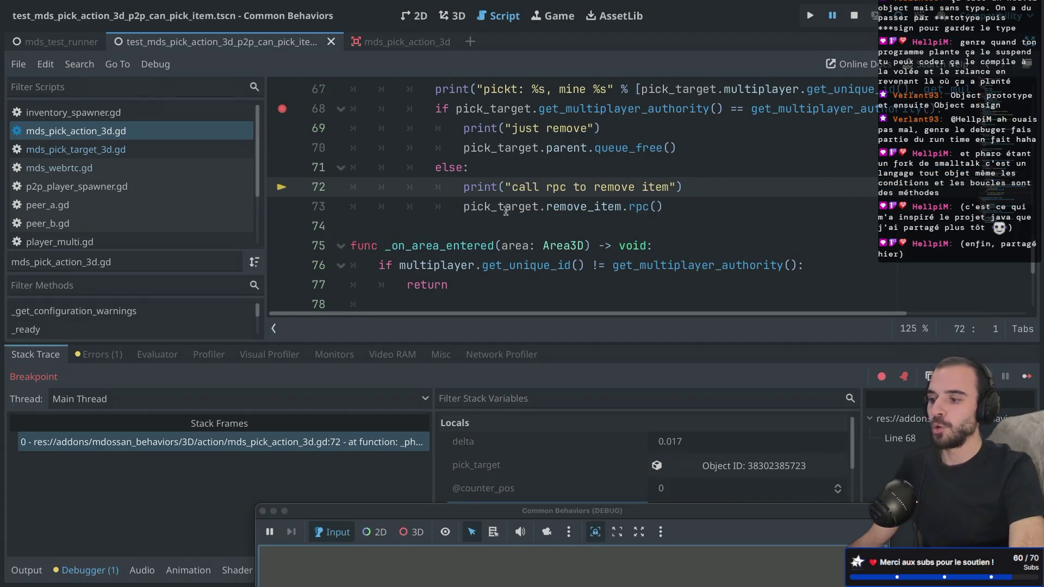
Select the print statement on line 72 and the remove_item rpc call on line 73.
mouse_move(471, 187)
mouse_down()
mouse_move(657, 206)
mouse_move(663, 192)
mouse_up()
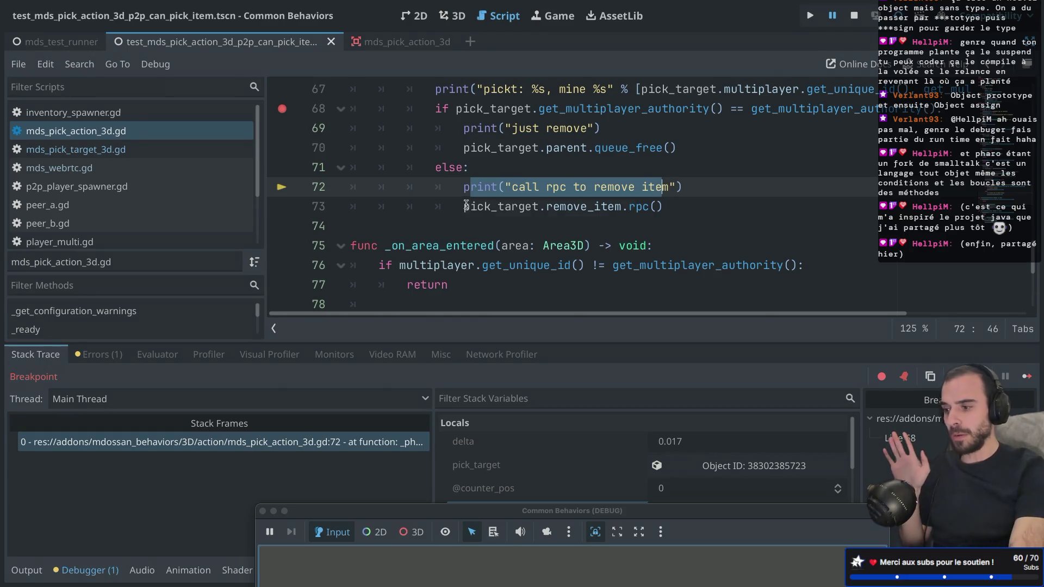
mouse_move(466, 205)
mouse_down()
mouse_move(664, 207)
mouse_move(622, 206)
mouse_up()
click(576, 207)
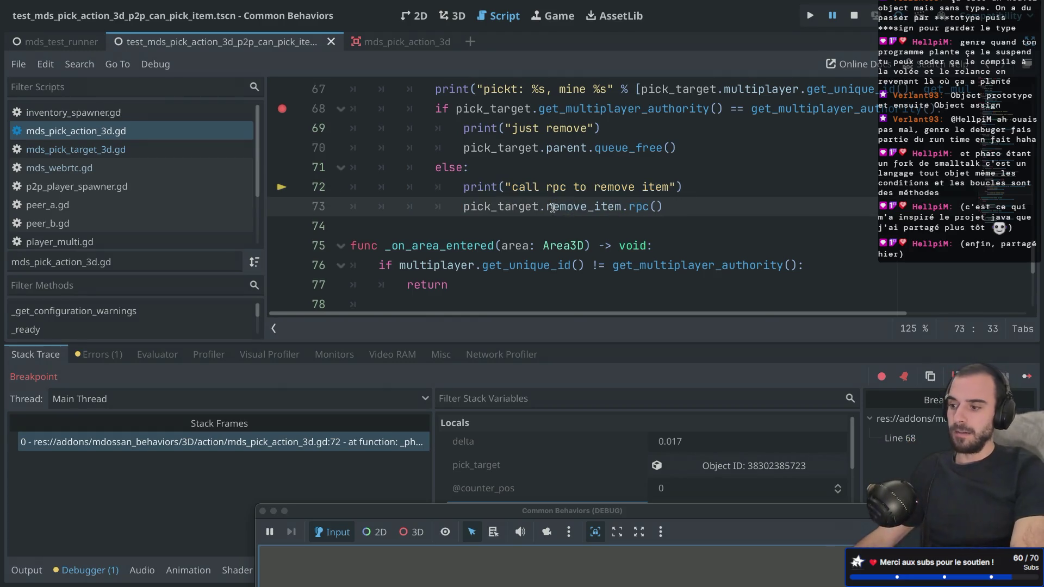
drag(546, 207, 662, 208)
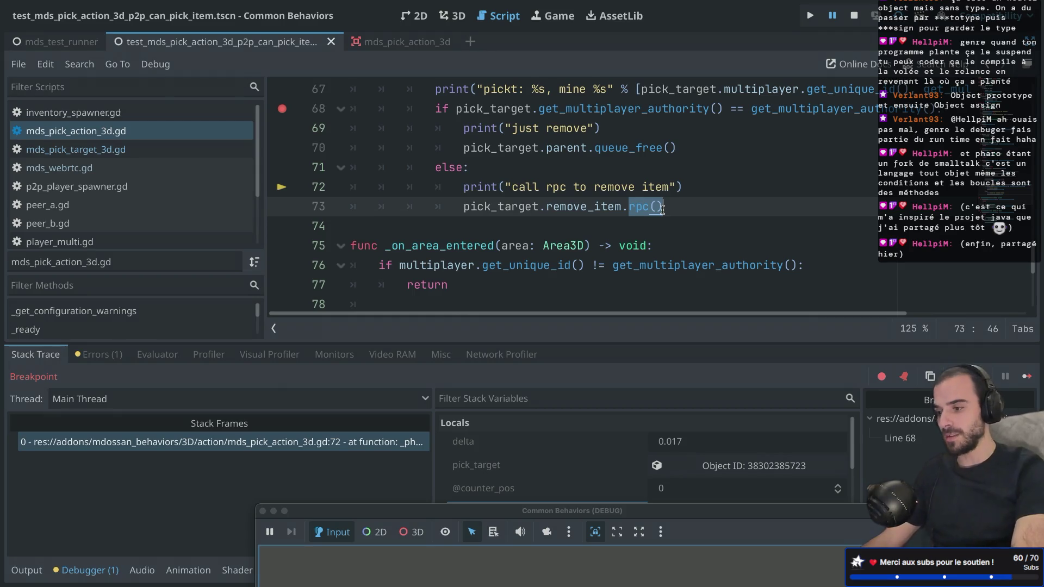
Open mds_pick_target_3d.gd and select the remove_item function body.
click(116, 149)
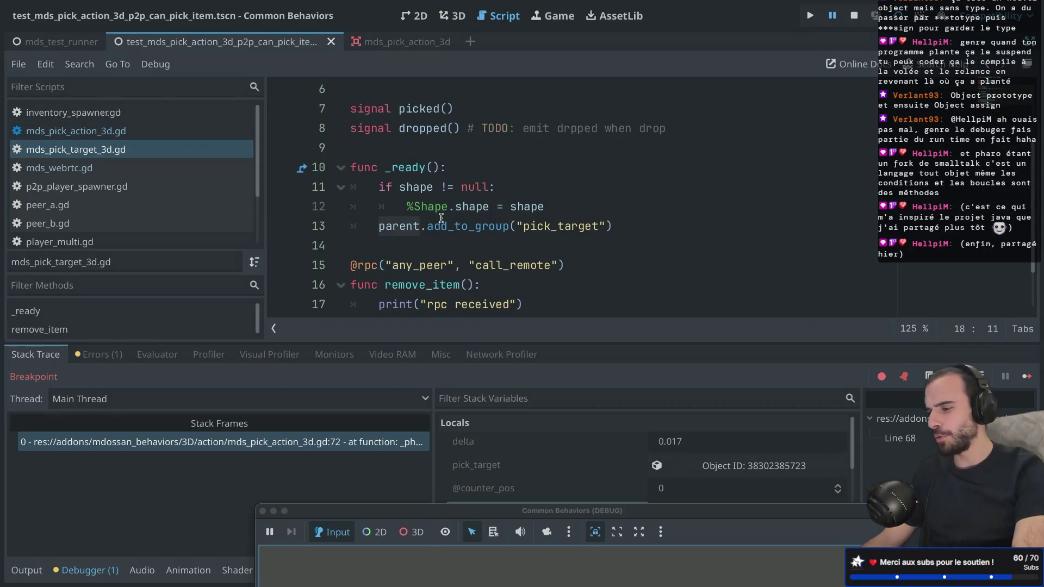
scroll(441, 218, down, 1)
click(355, 225)
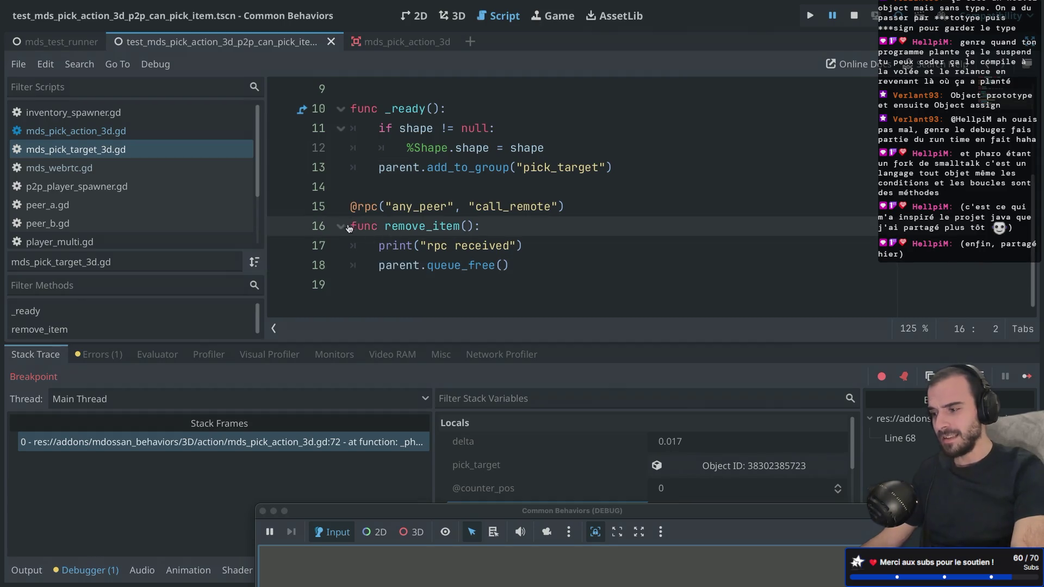
mouse_move(352, 225)
mouse_down()
mouse_move(511, 245)
mouse_move(508, 265)
mouse_up()
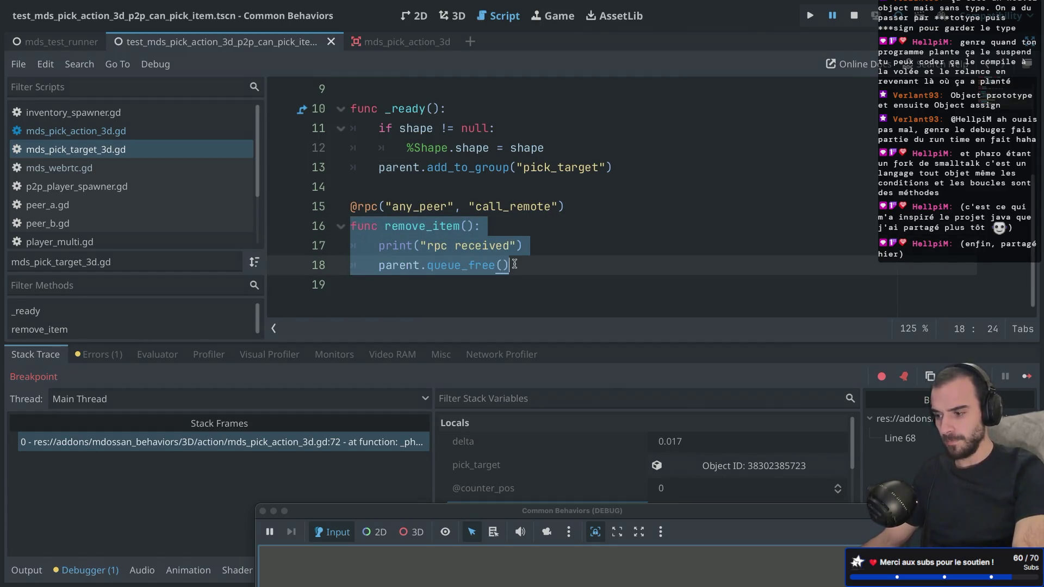
click(503, 264)
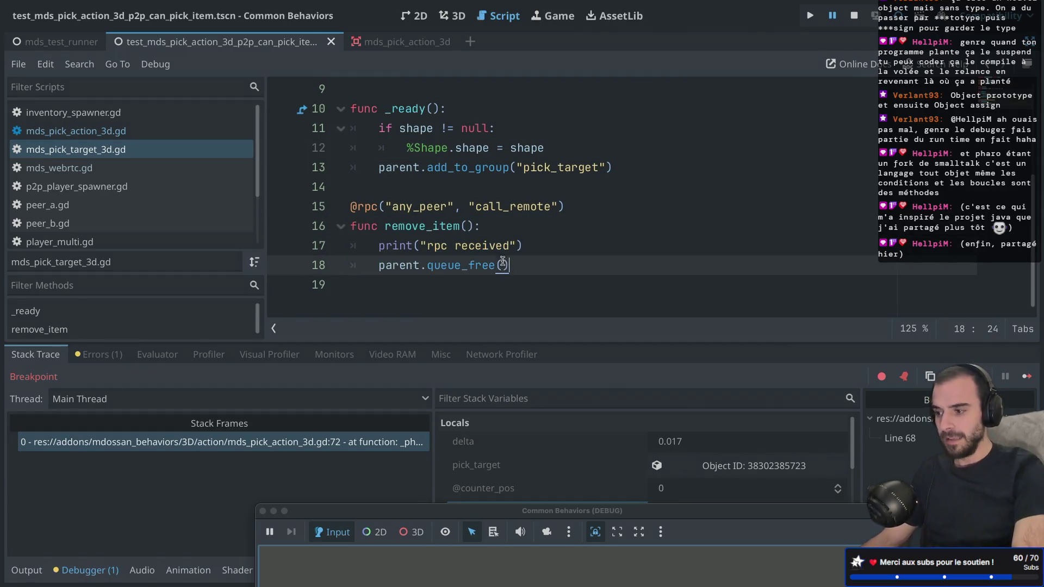
double_click(544, 207)
click(346, 207)
click(426, 244)
click(388, 206)
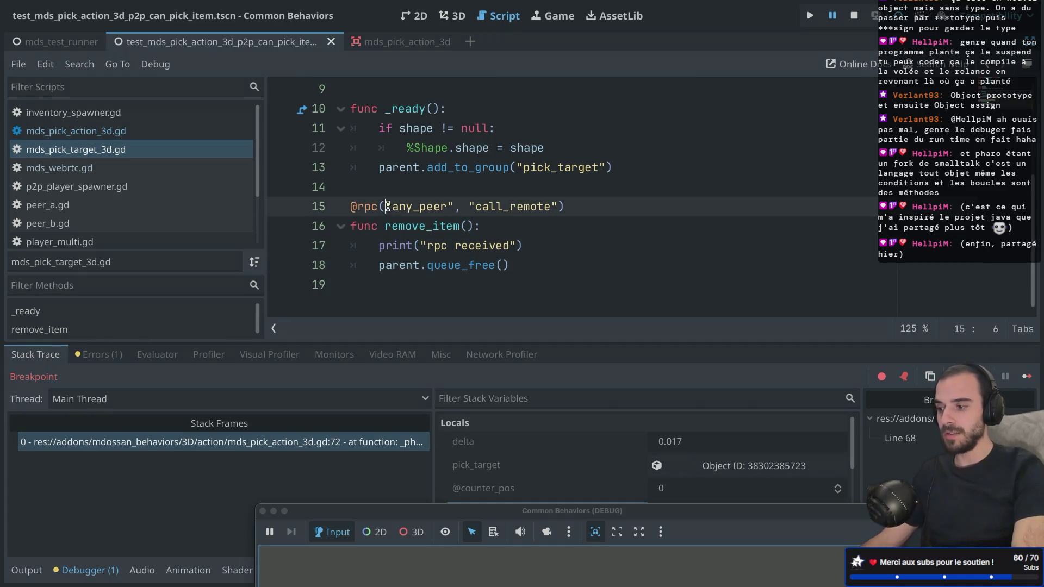
drag(387, 206, 462, 207)
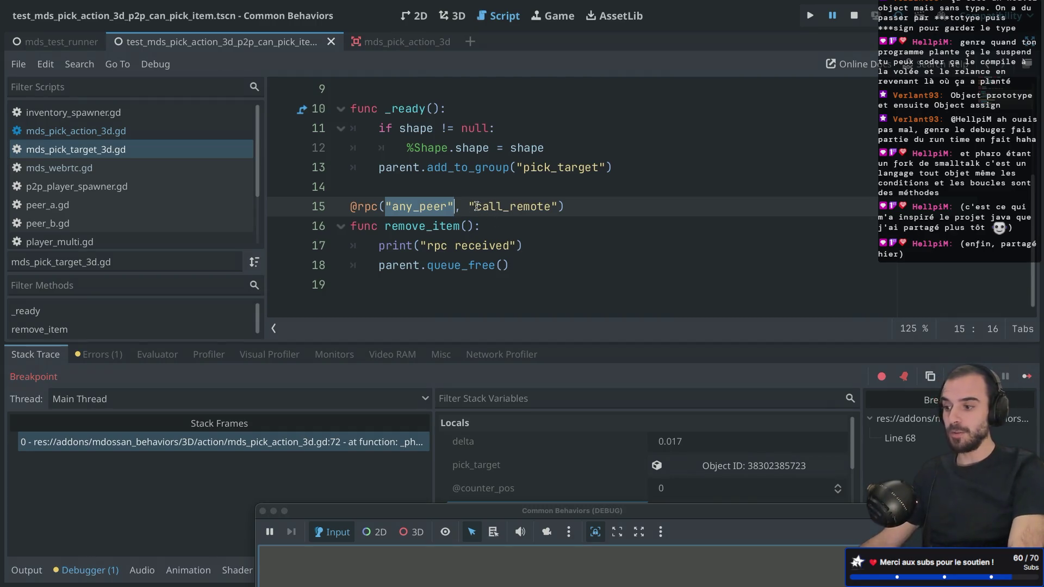
drag(470, 207, 556, 207)
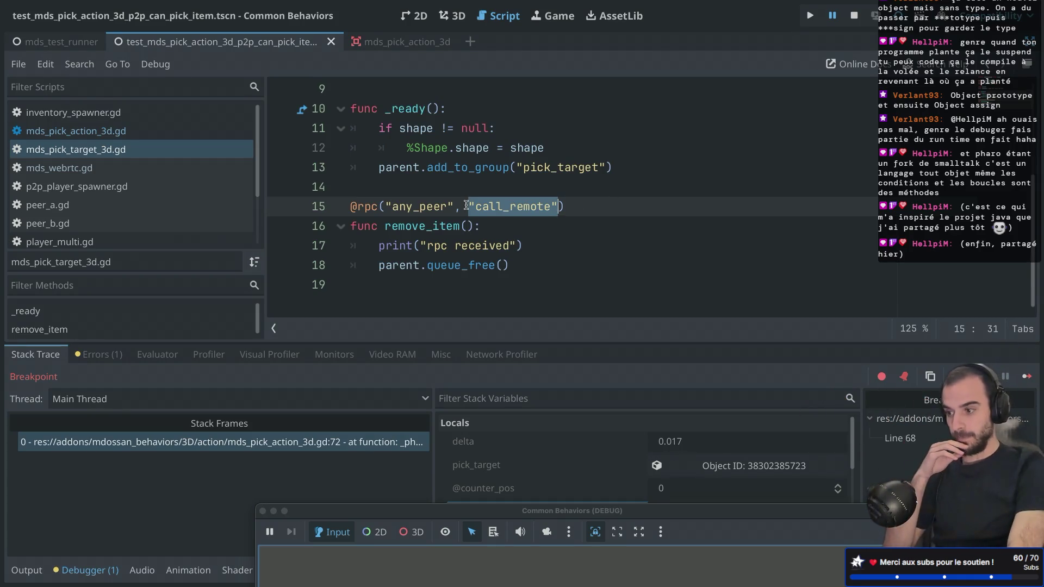
click(484, 205)
double_click(484, 206)
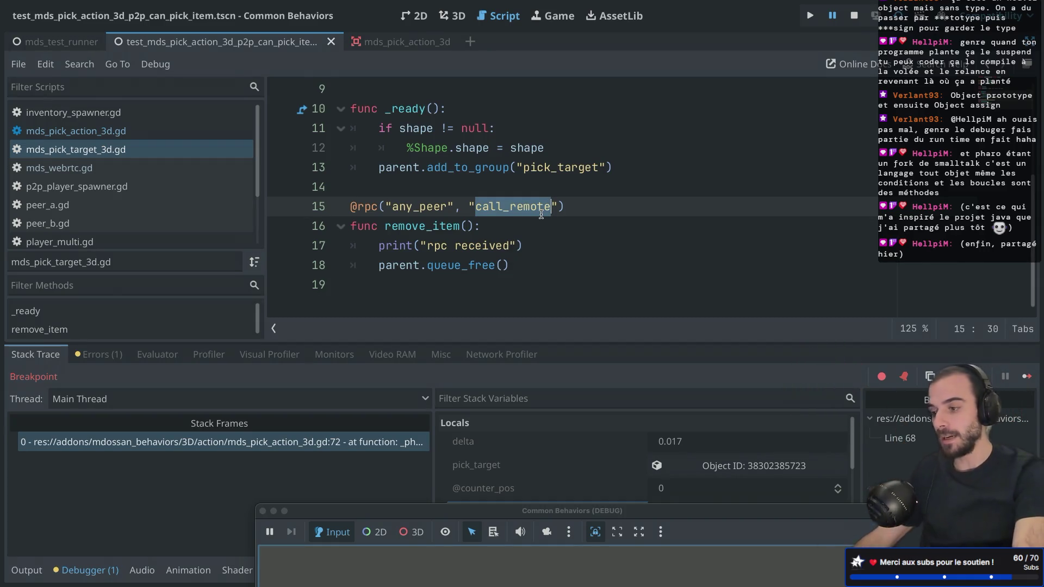
click(1026, 376)
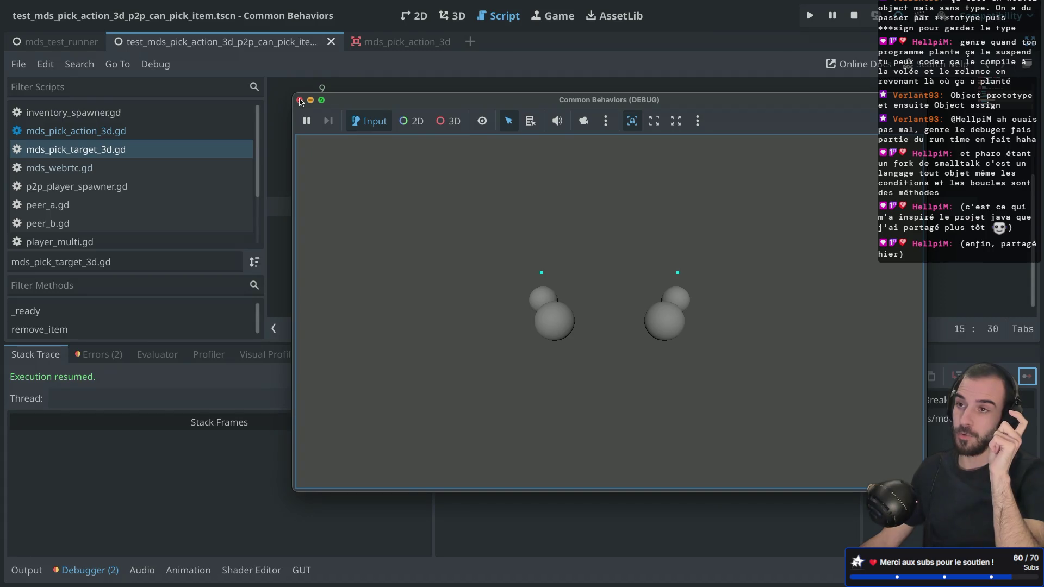
Toggle a line 9 breakpoint on and off, then close the game window and stop debugging.
click(282, 89)
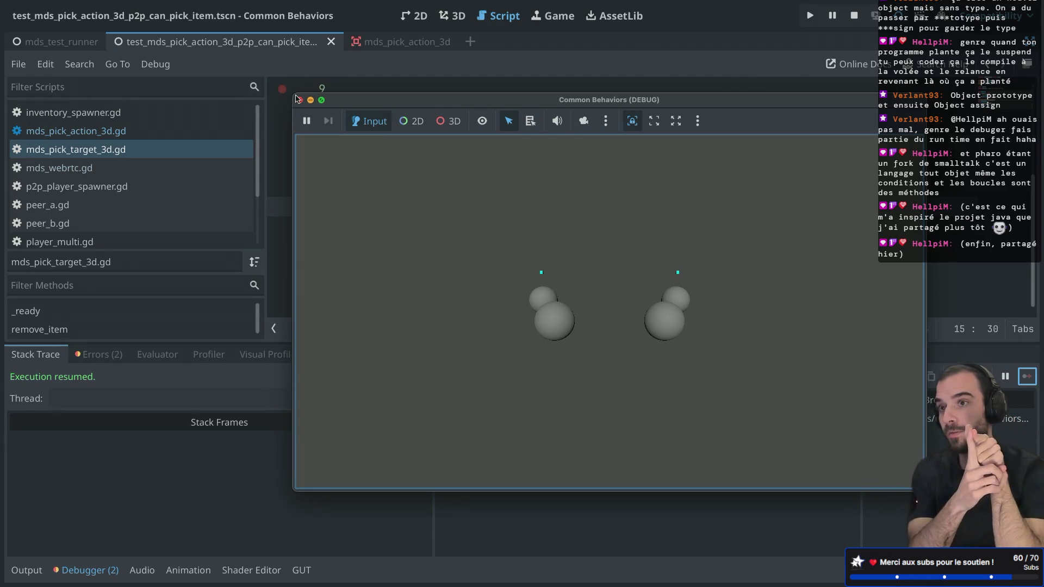
click(282, 89)
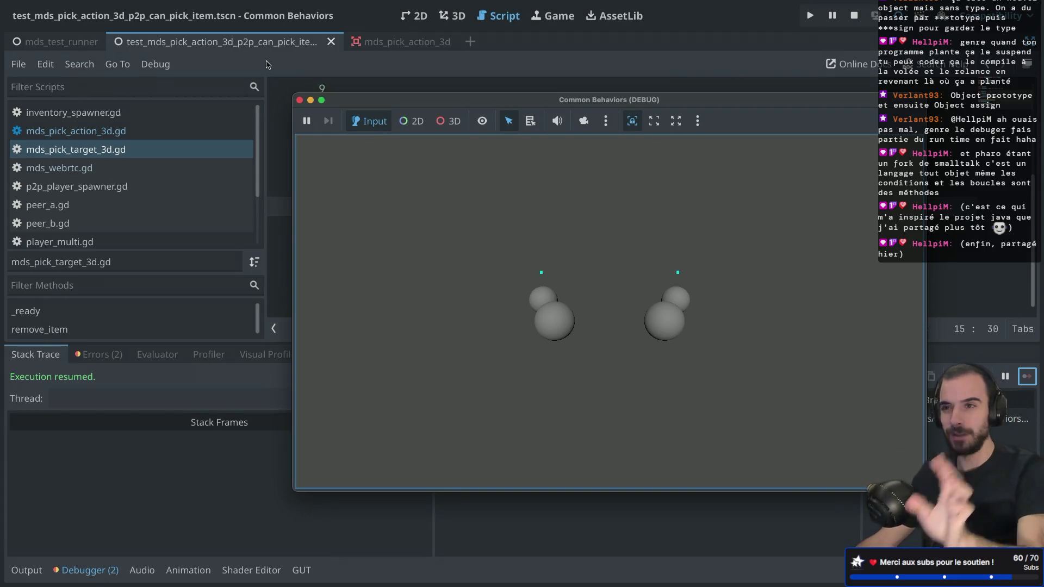
click(299, 101)
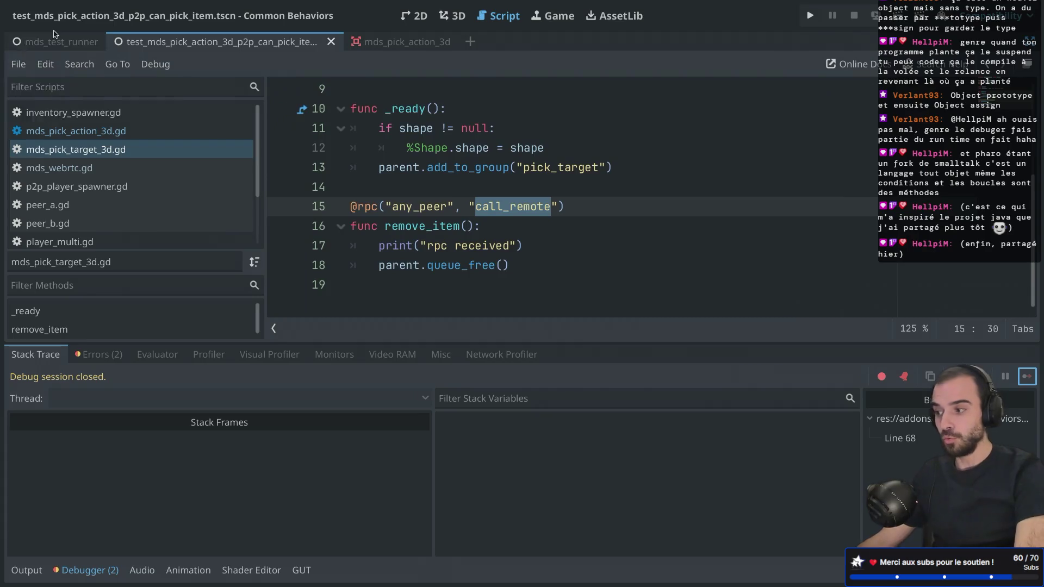
click(57, 42)
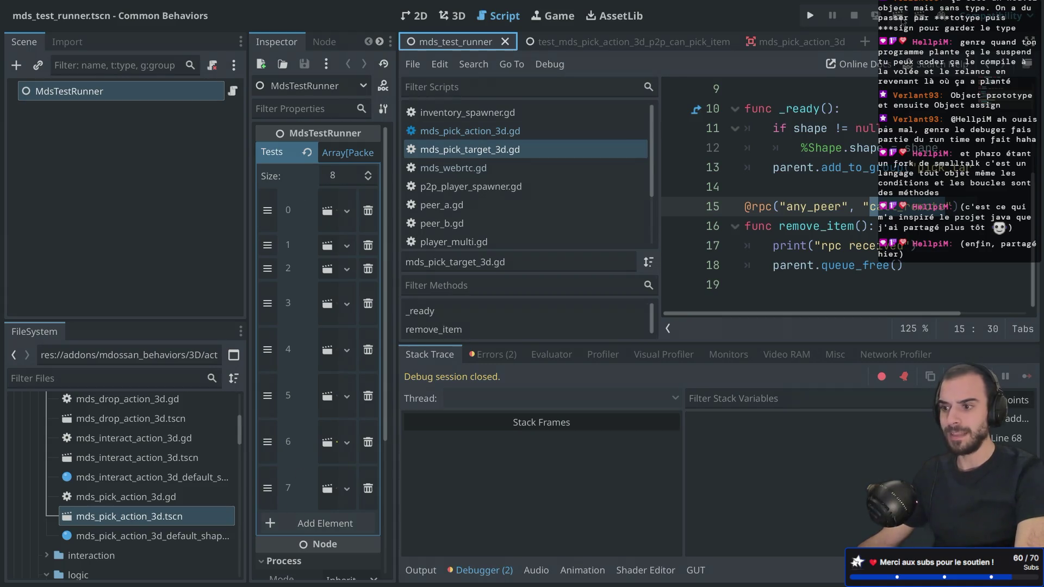
Run the mds_test_runner scene, continue past its breakpoint, and close the game window when finished.
click(875, 16)
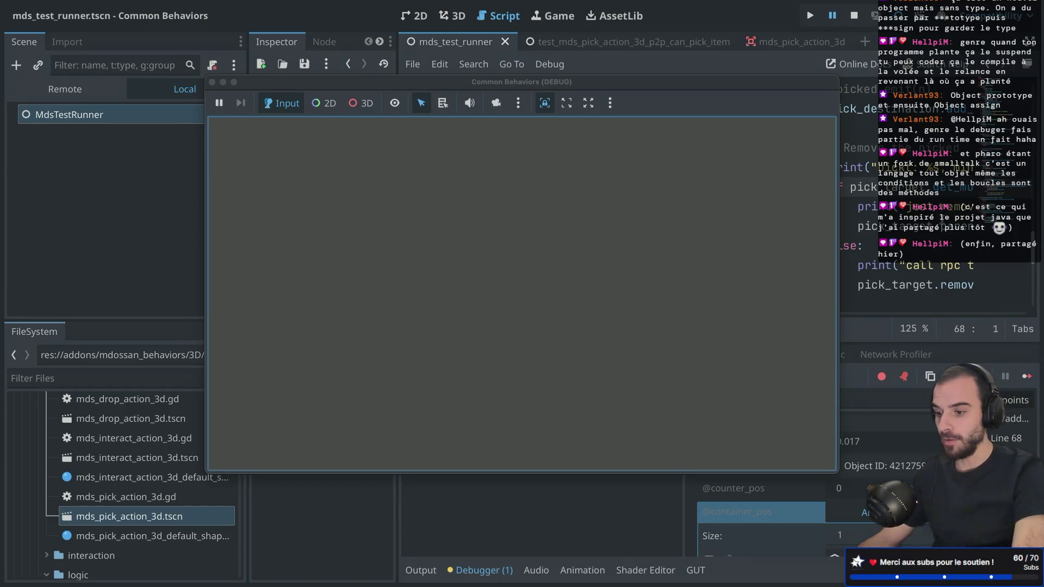
click(881, 379)
click(1032, 379)
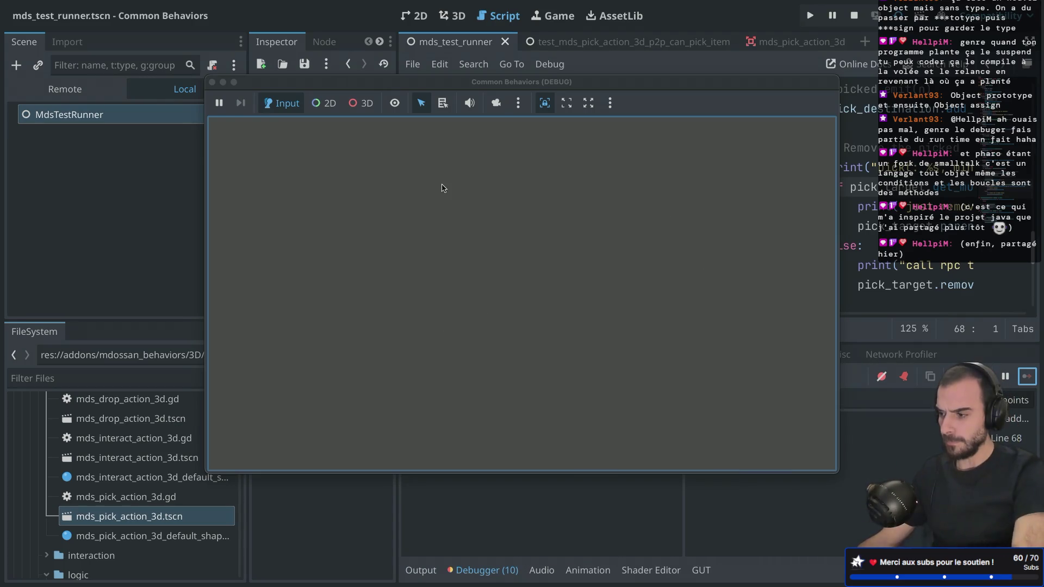
click(212, 83)
Review the passing test results in the Output log and enter distraction-free mode.
click(421, 570)
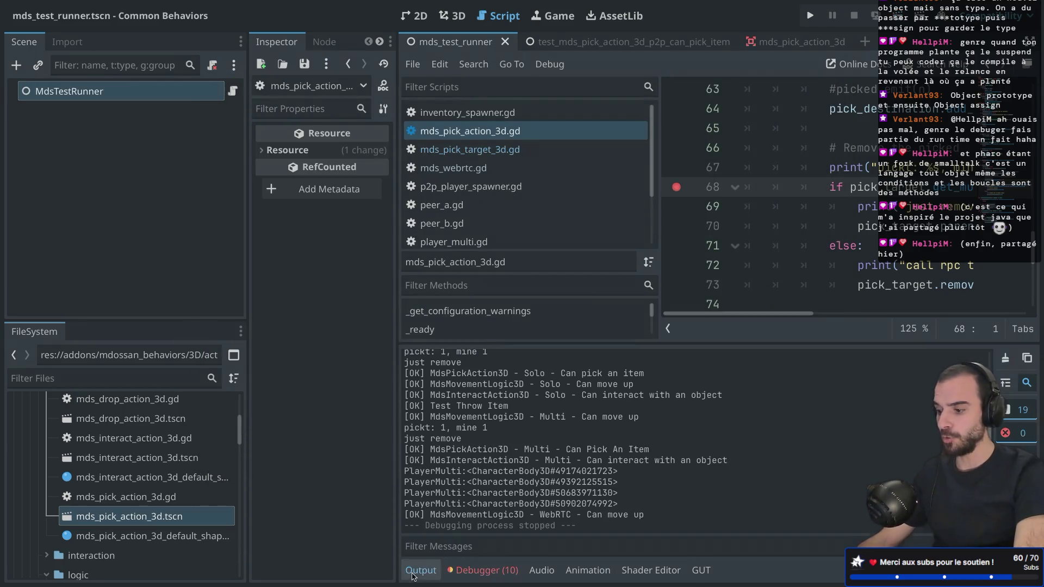
scroll(513, 434, up, 3)
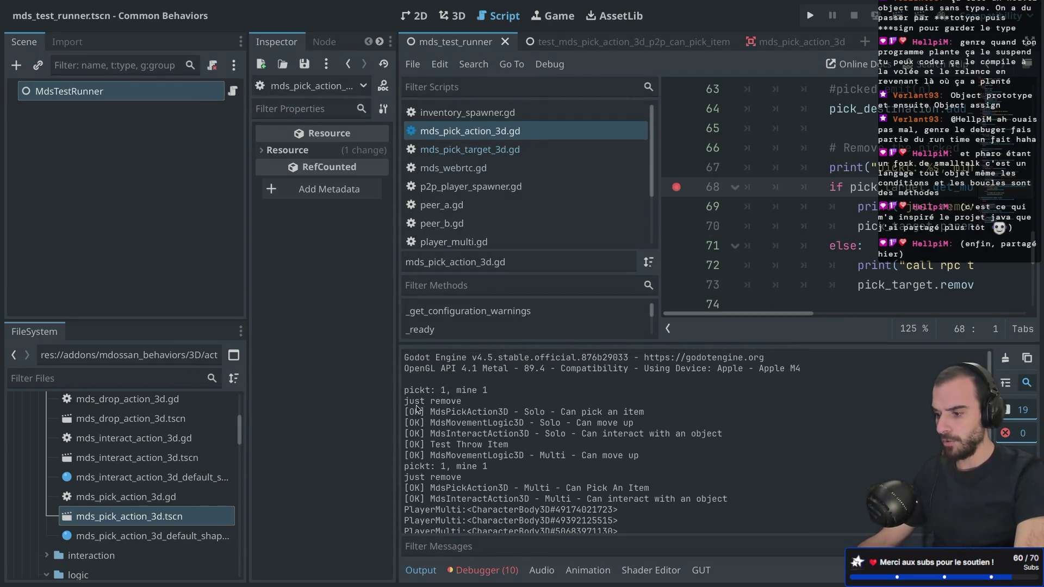
scroll(426, 444, down, 3)
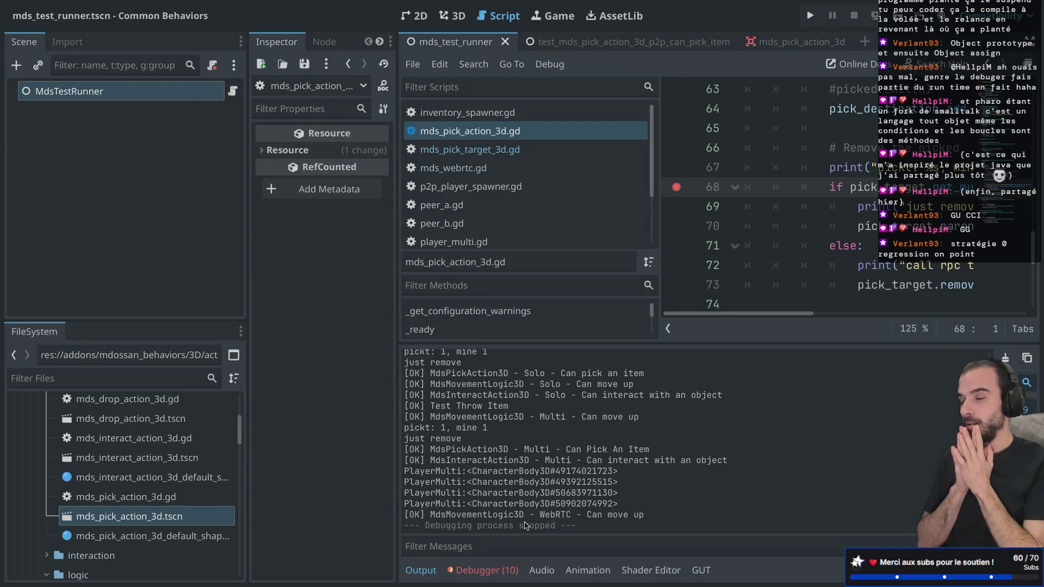
key(ctrl+shift+F11)
key(ctrl+shift+F11)
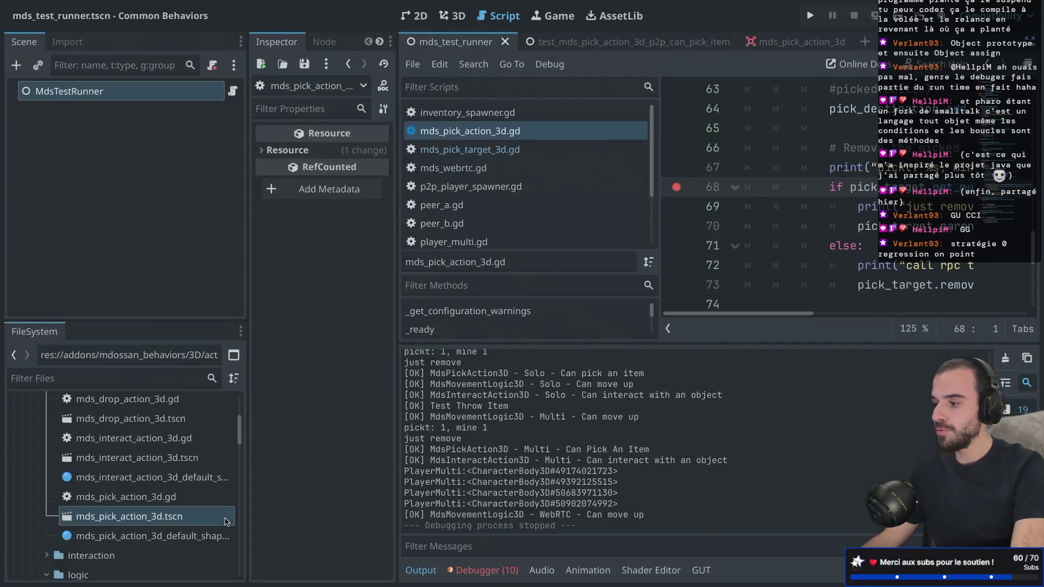
scroll(584, 217, down, 2)
Open test_mds_pick_action_3d_multi_can_pick_an_item.gd full-width with the output panel collapsed.
click(584, 219)
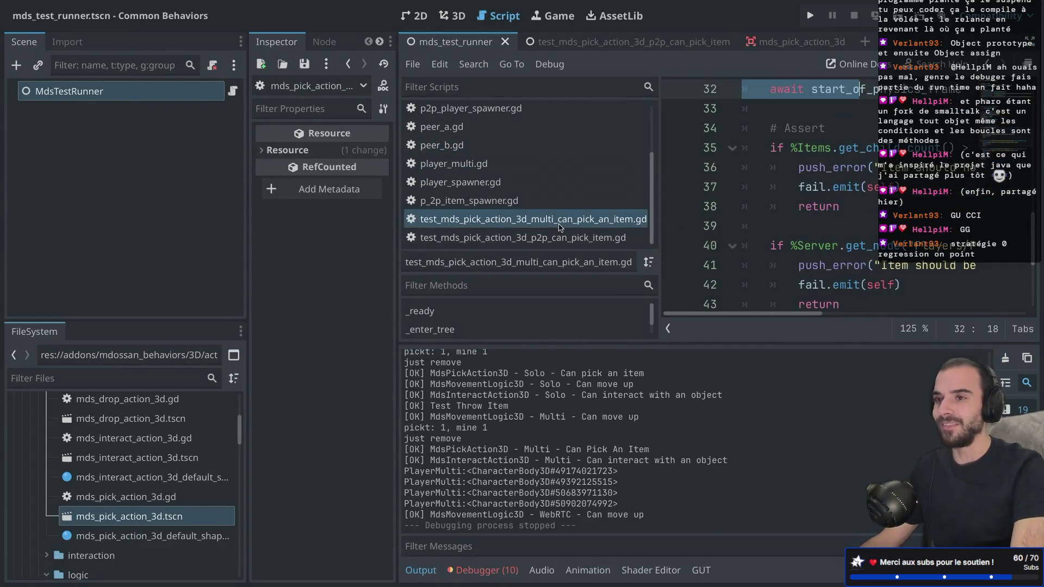
key(ctrl+shift+F11)
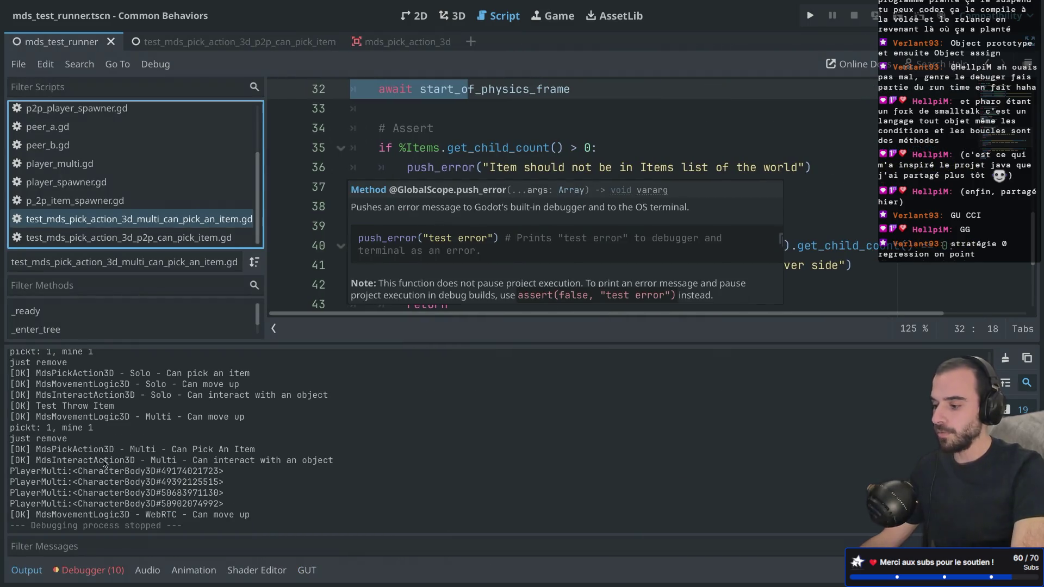
click(27, 570)
scroll(441, 231, up, 2)
scroll(441, 231, up, 1)
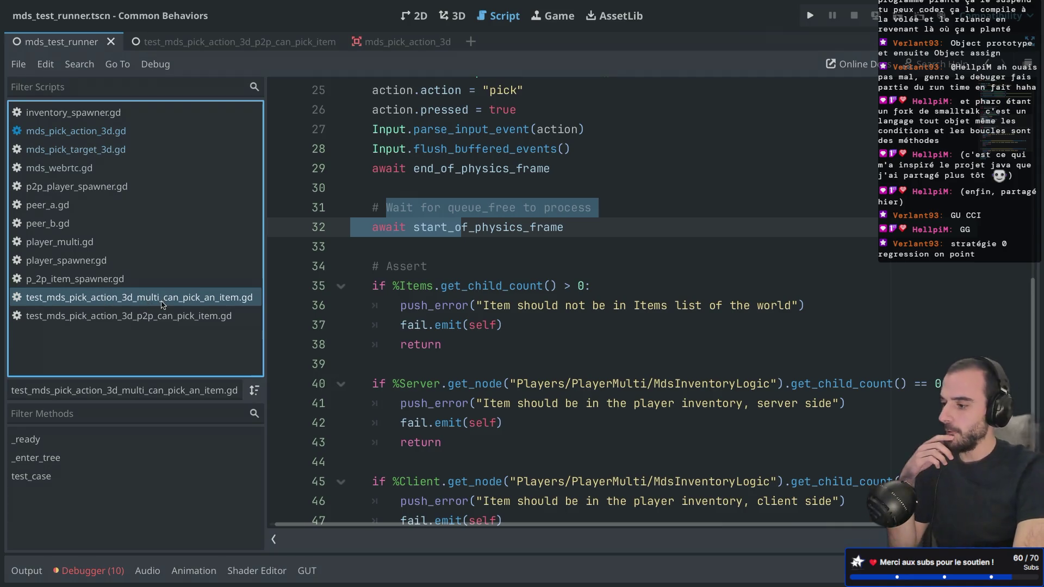
scroll(547, 238, down, 2)
Highlight the empty Items list and server inventory assertions, then rerun the test scene.
drag(449, 226, 375, 185)
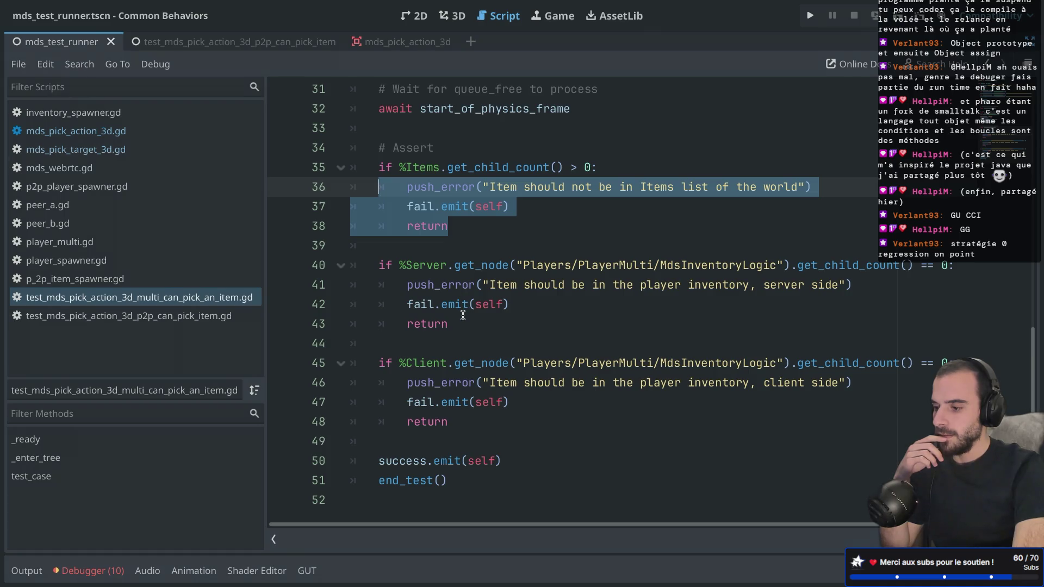
mouse_move(463, 315)
mouse_down()
mouse_move(384, 285)
mouse_move(386, 253)
mouse_up()
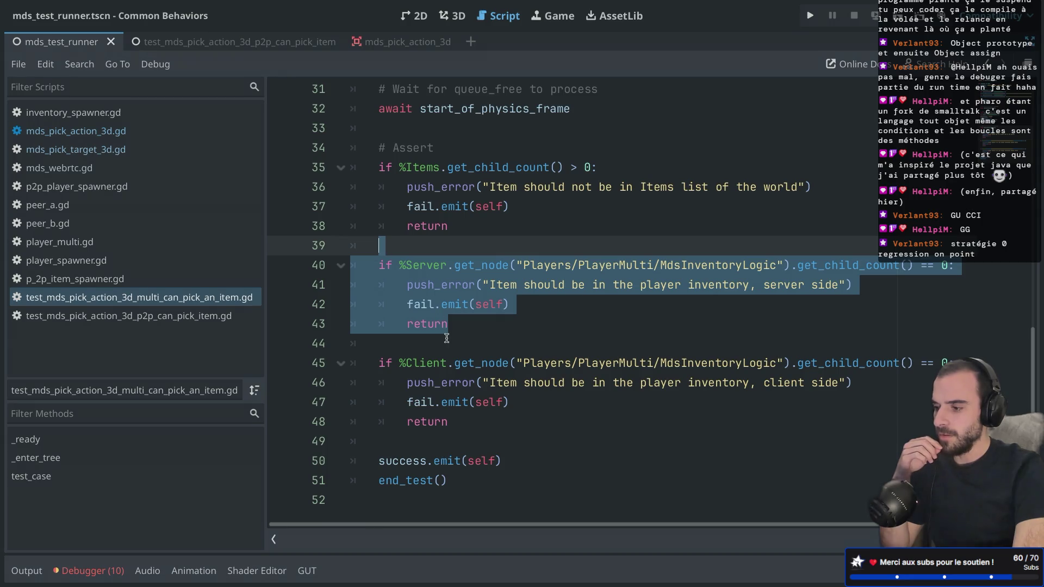
scroll(445, 338, up, 3)
scroll(446, 338, down, 3)
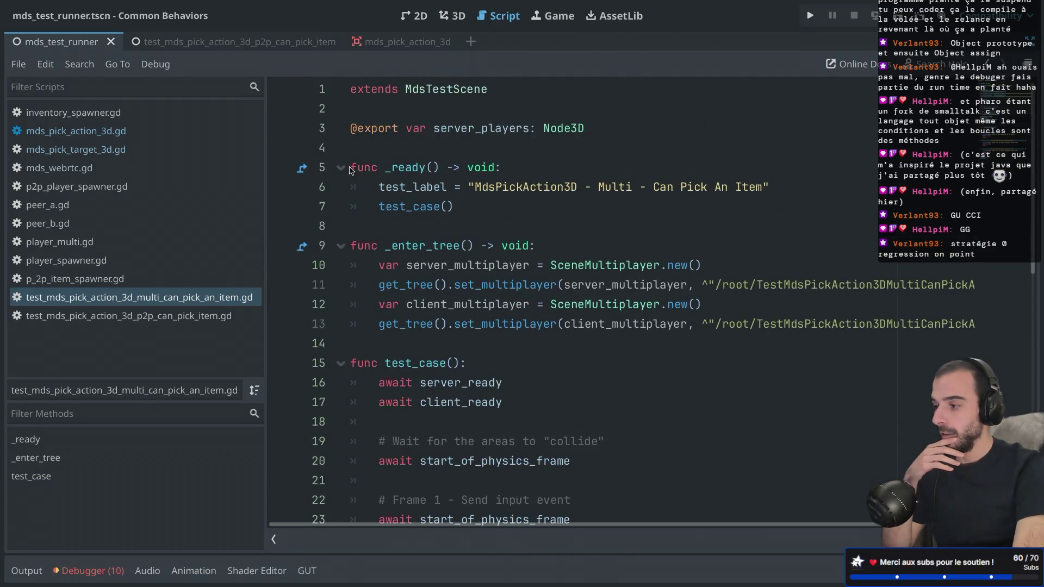
click(898, 15)
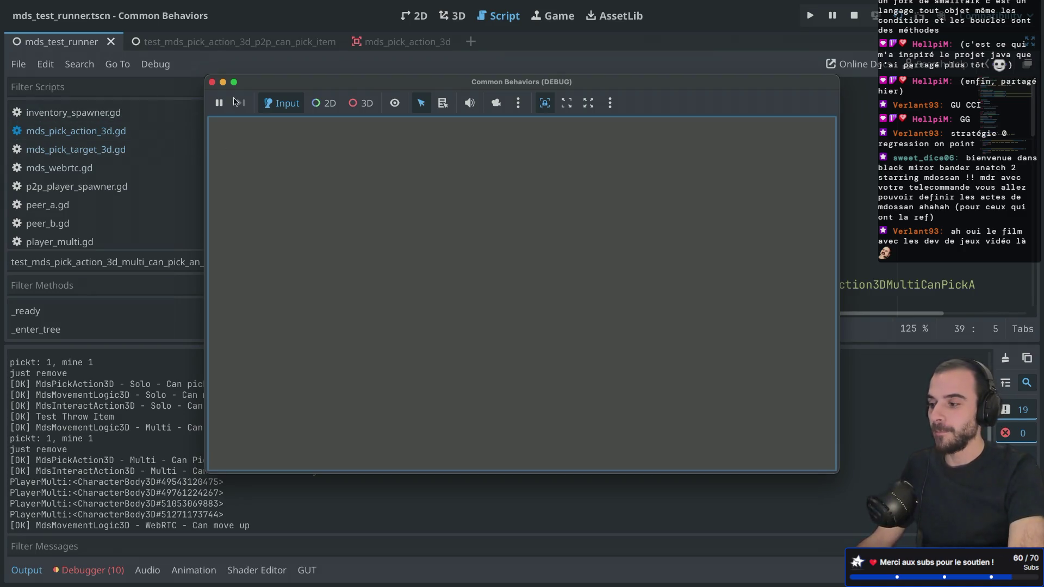
Stop the test runner, run then stop the p2p_can_pick_item scene, and restore the side docks.
click(212, 82)
click(247, 44)
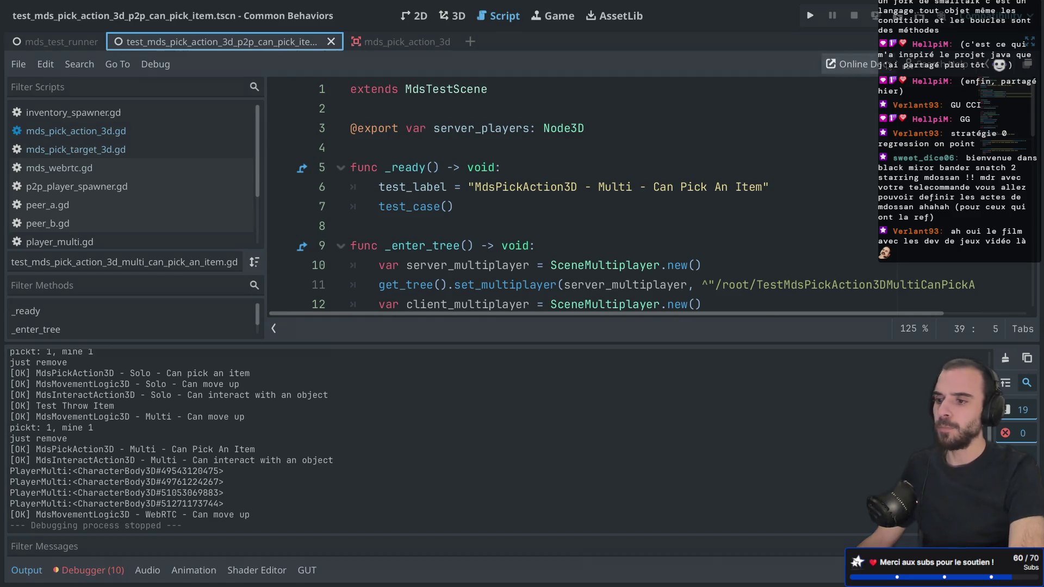
click(898, 21)
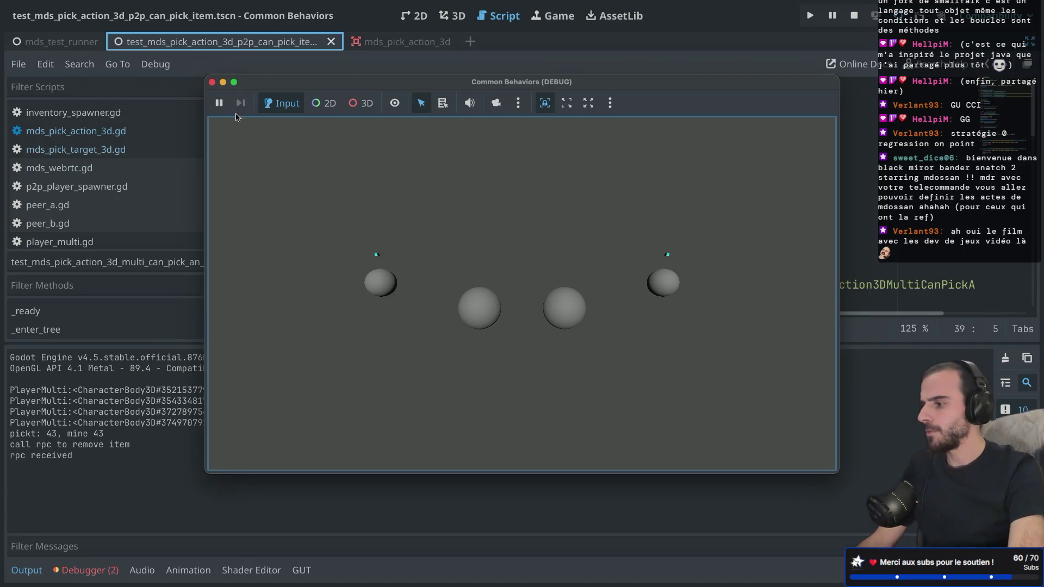
click(212, 82)
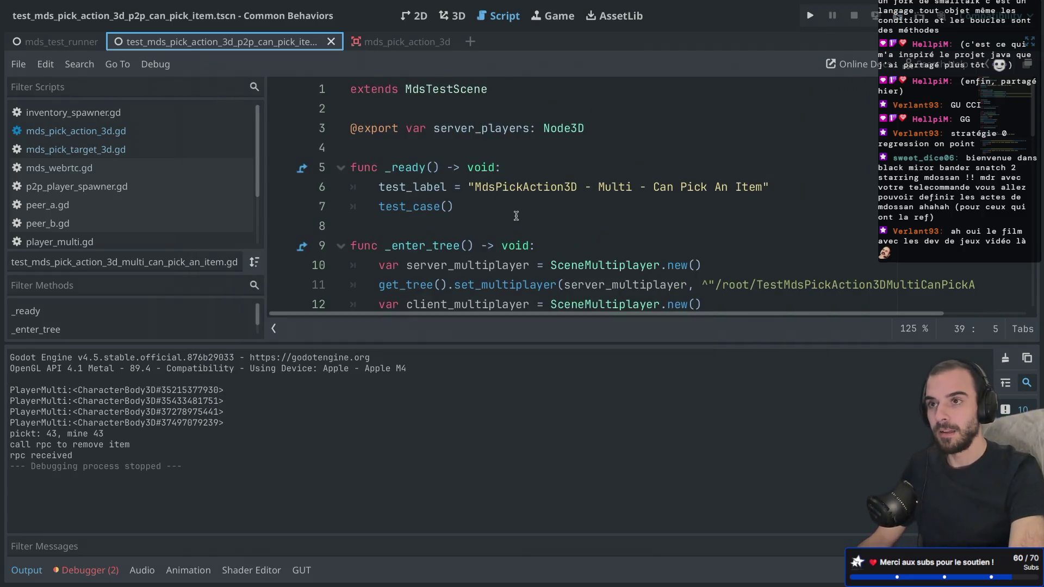
scroll(516, 216, down, 10)
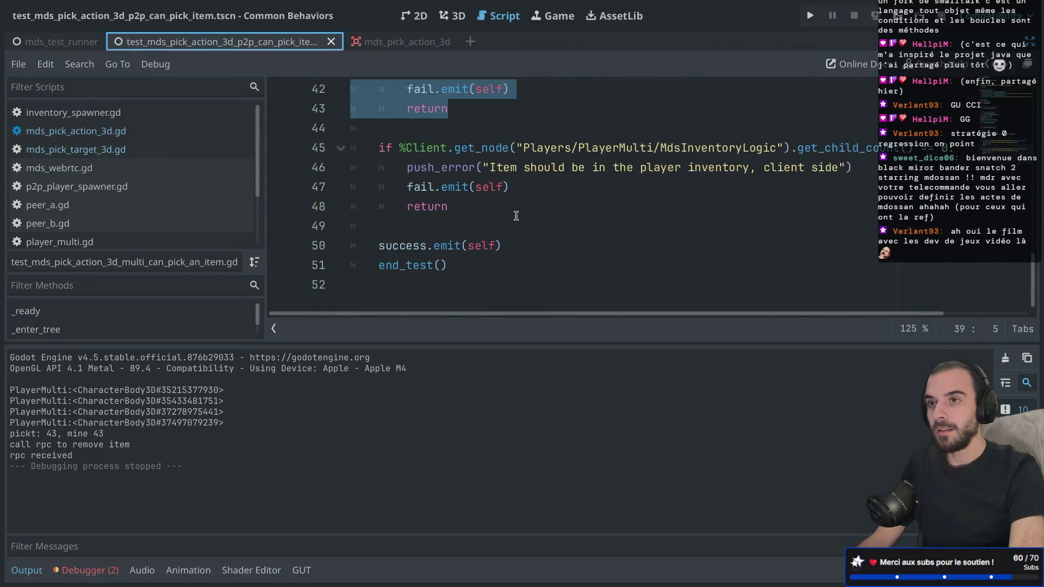
scroll(516, 216, up, 8)
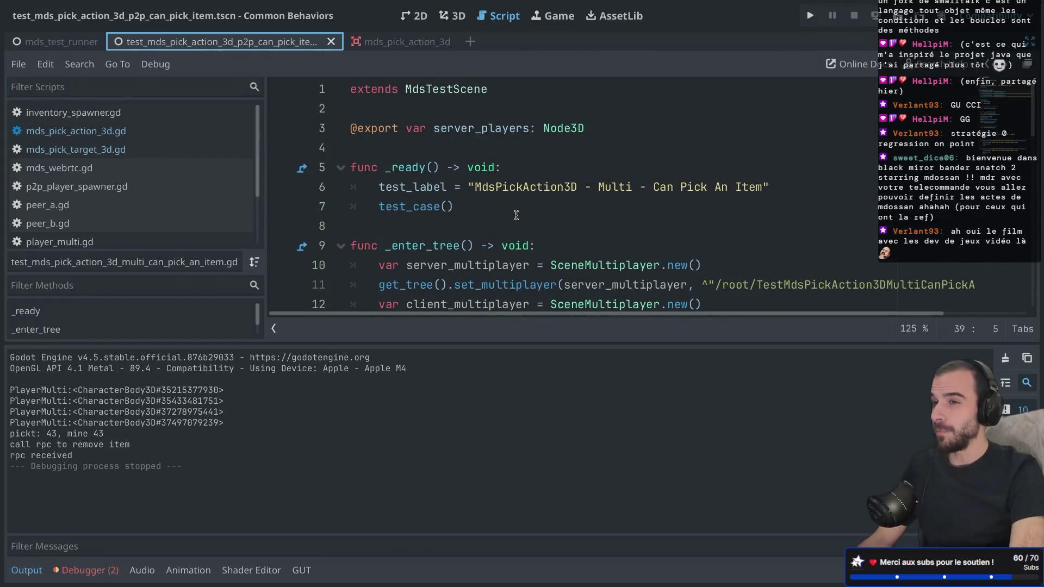
key(ctrl+shift+F11)
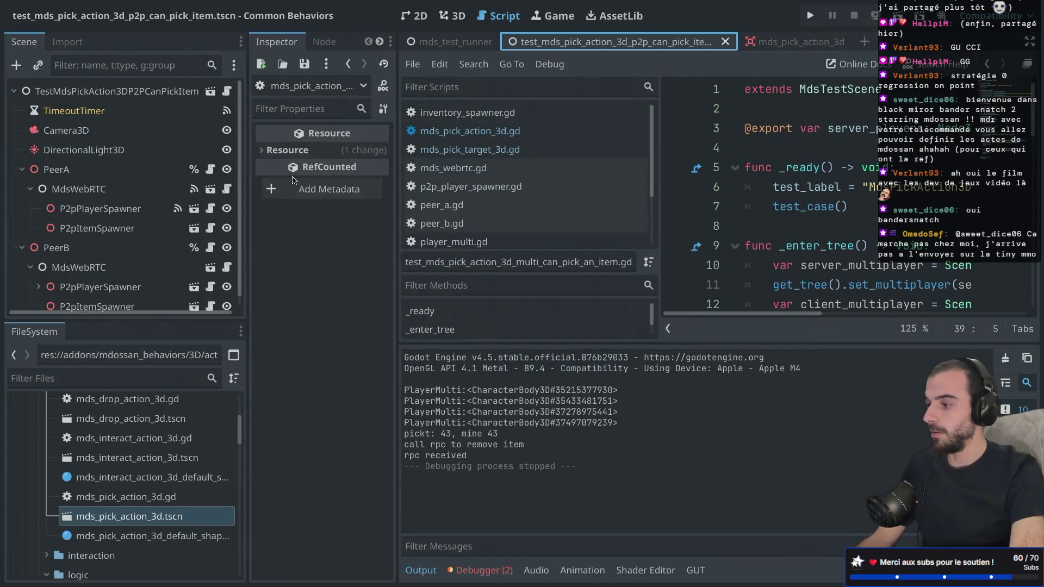
Open the TestMdsPickAction3DP2PCanPickItem root node's script in a widened code view.
click(159, 92)
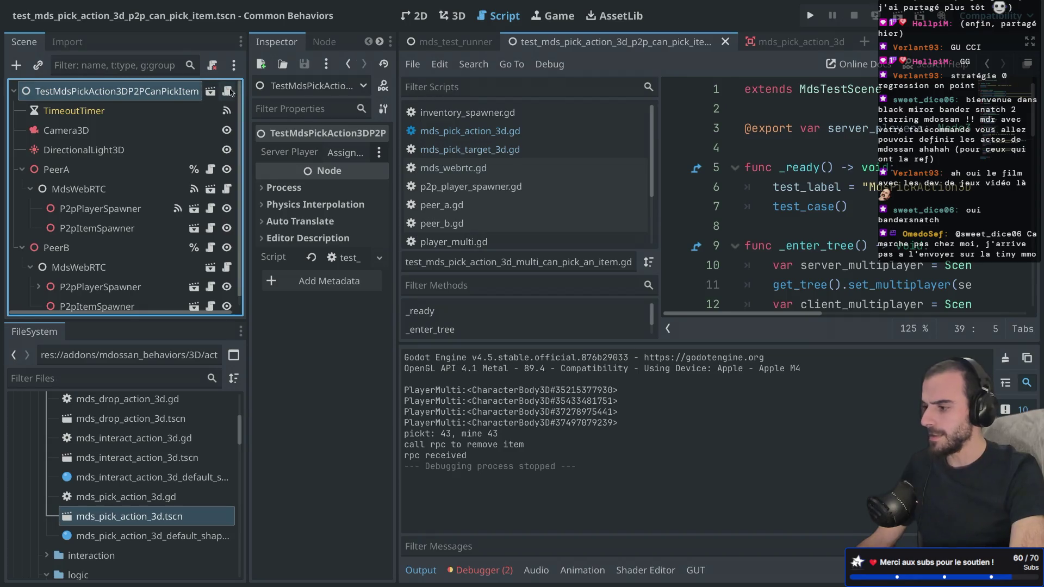
click(227, 91)
key(ctrl+shift+F11)
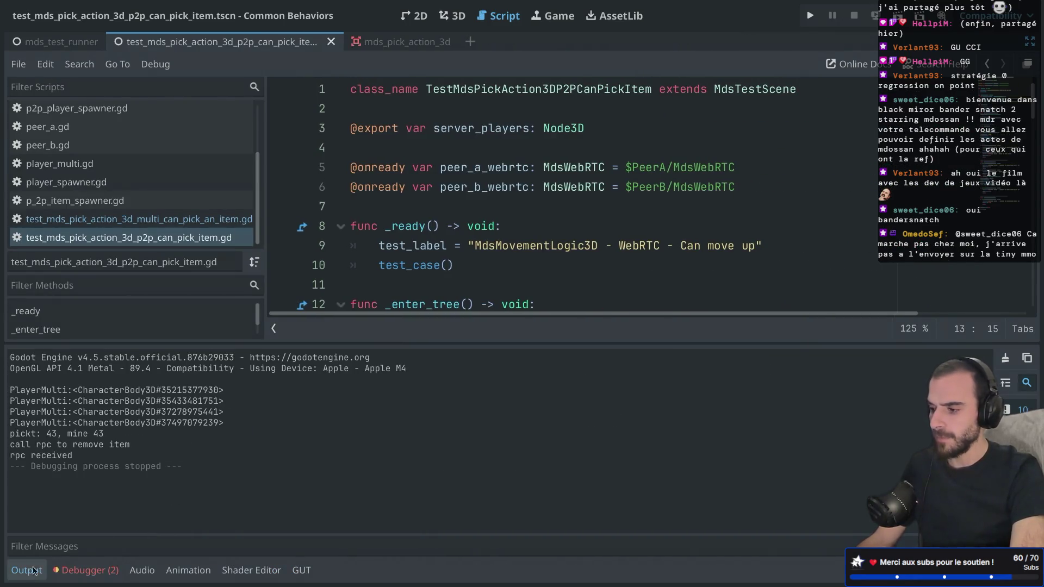
click(26, 570)
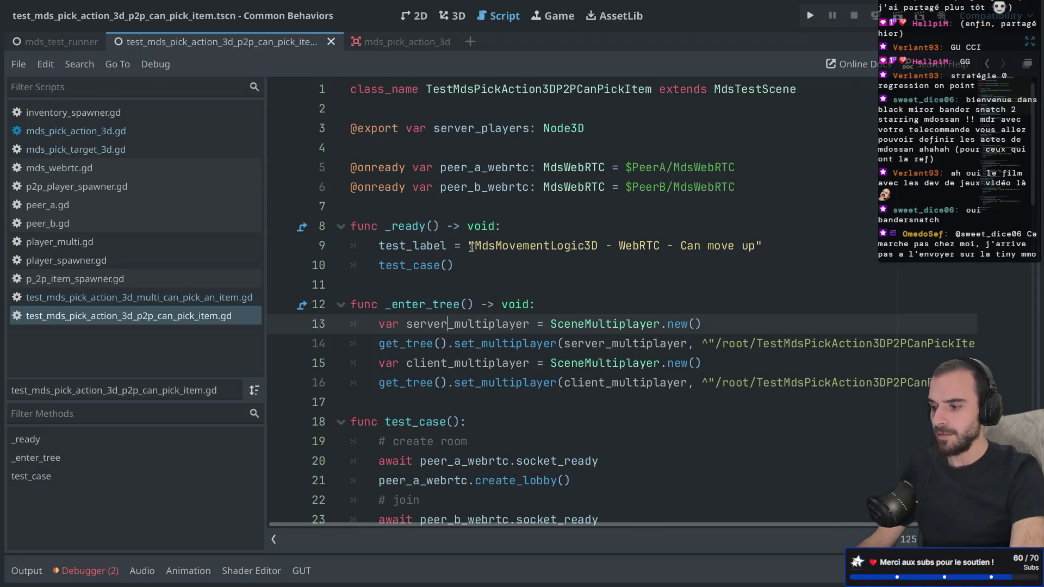
Change 'MovementLogic3D' to 'PickAction3D' in the test label on line 9.
drag(474, 246, 597, 247)
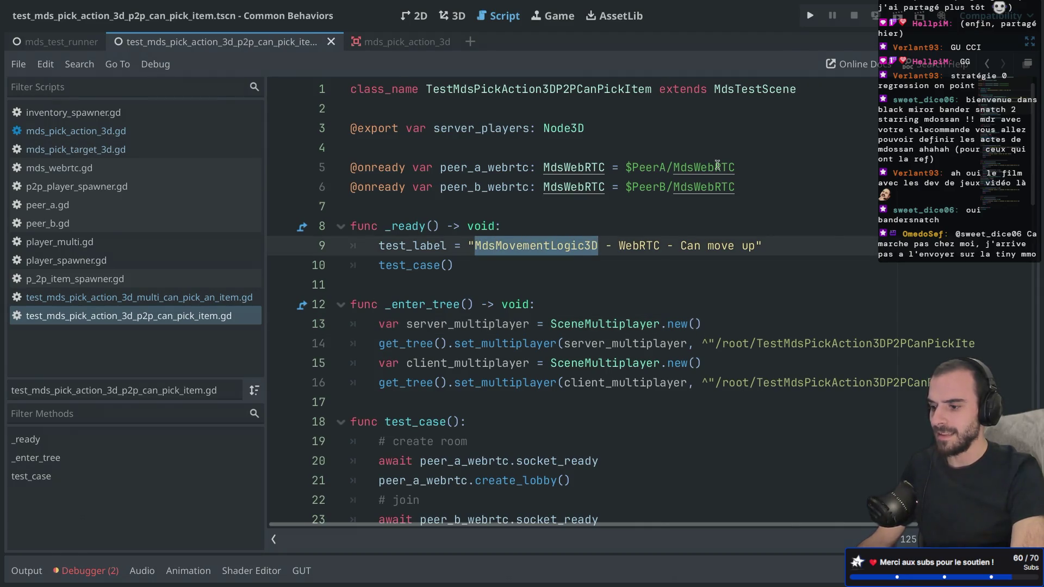
key(ctrl+shift+F11)
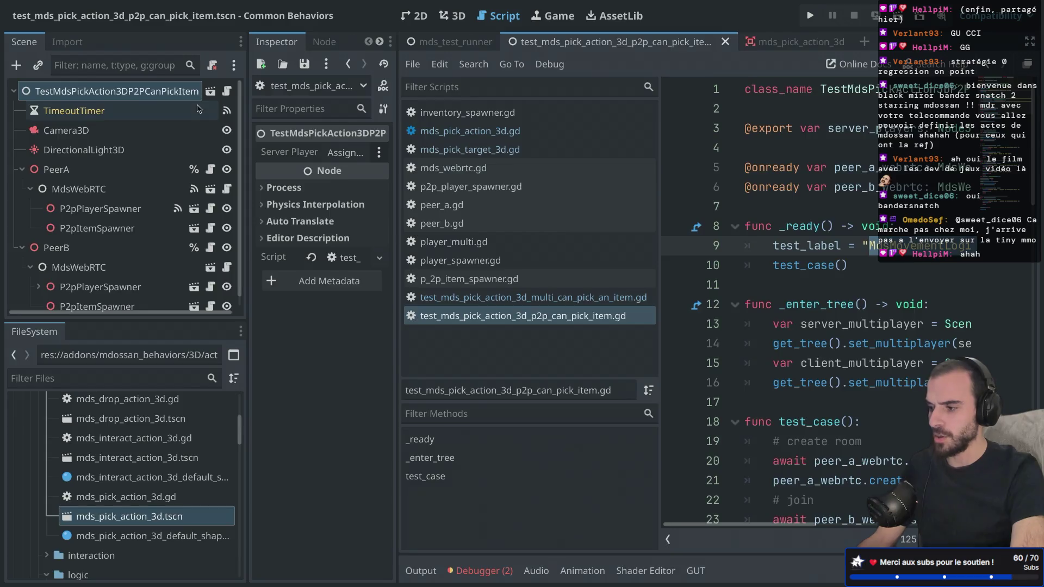
key(ctrl+shift+F11)
click(538, 266)
drag(494, 247, 597, 248)
key(BackSpace)
text(PickAction)
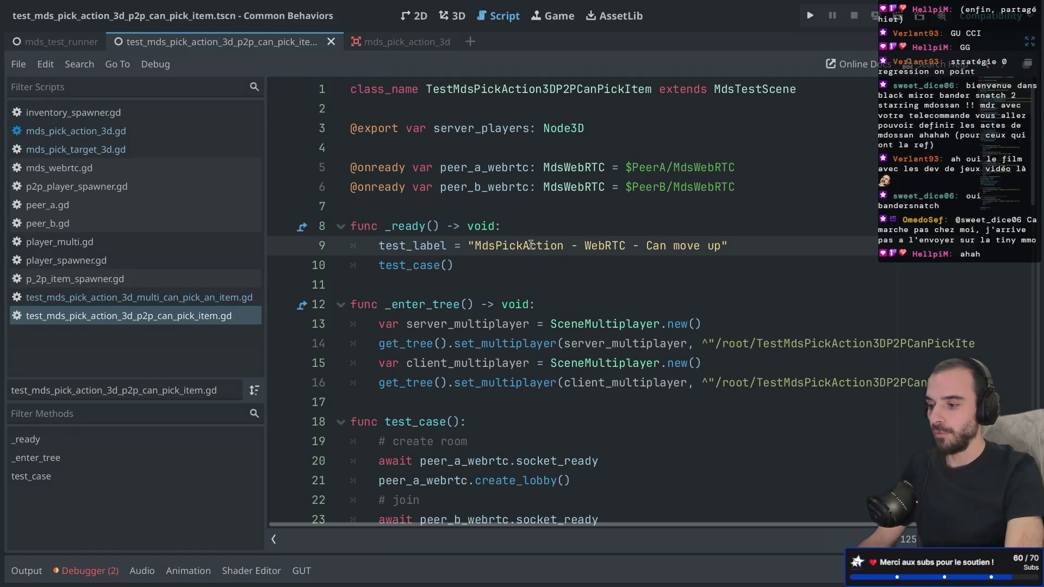
text(3D)
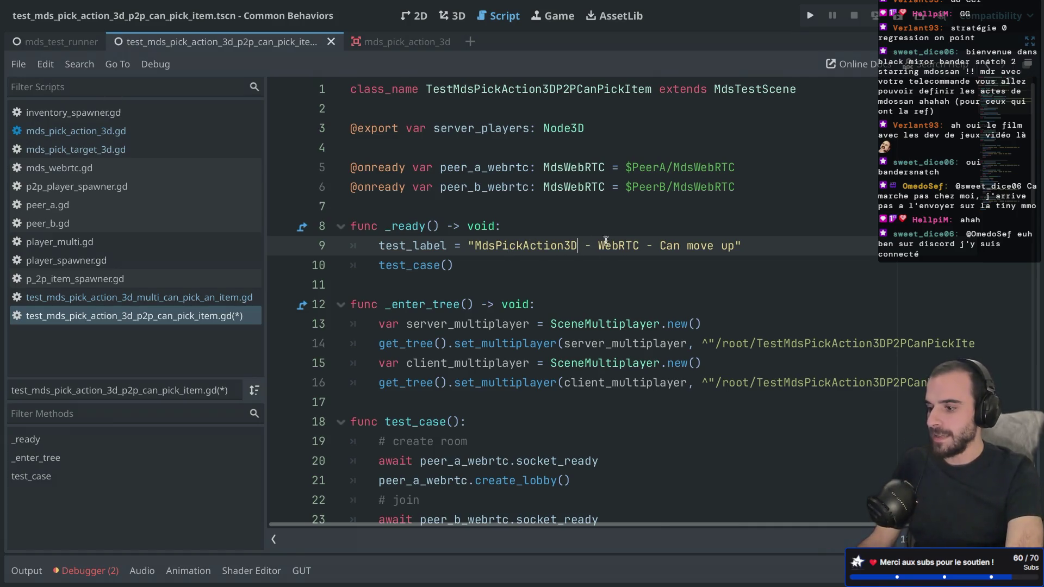
Replace 'move up' with 'pick an item' in the test label and save the script.
key(ctrl+shift+F11)
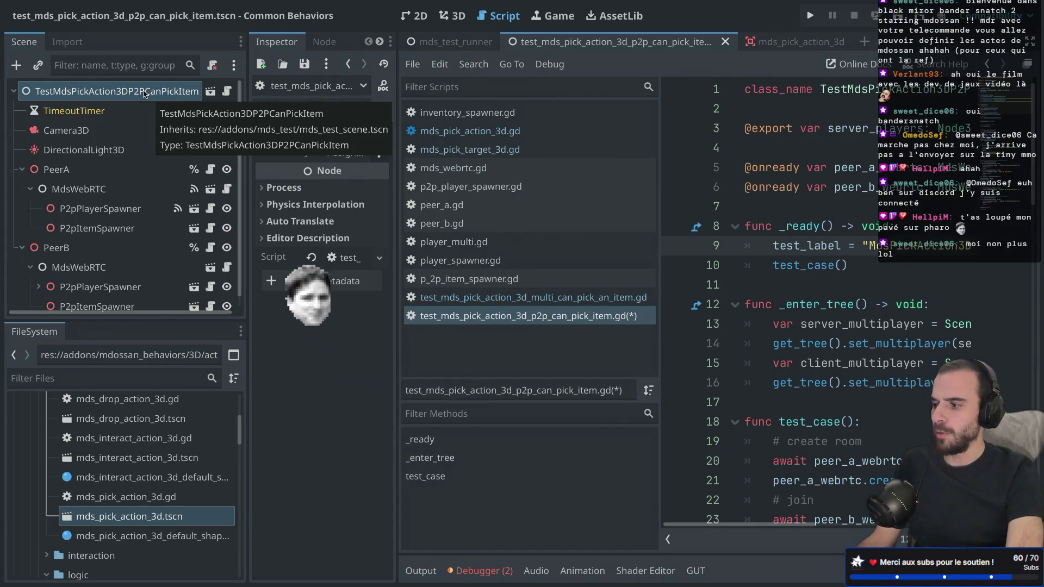
key(ctrl+shift+F11)
drag(685, 246, 737, 246)
key(BackSpace)
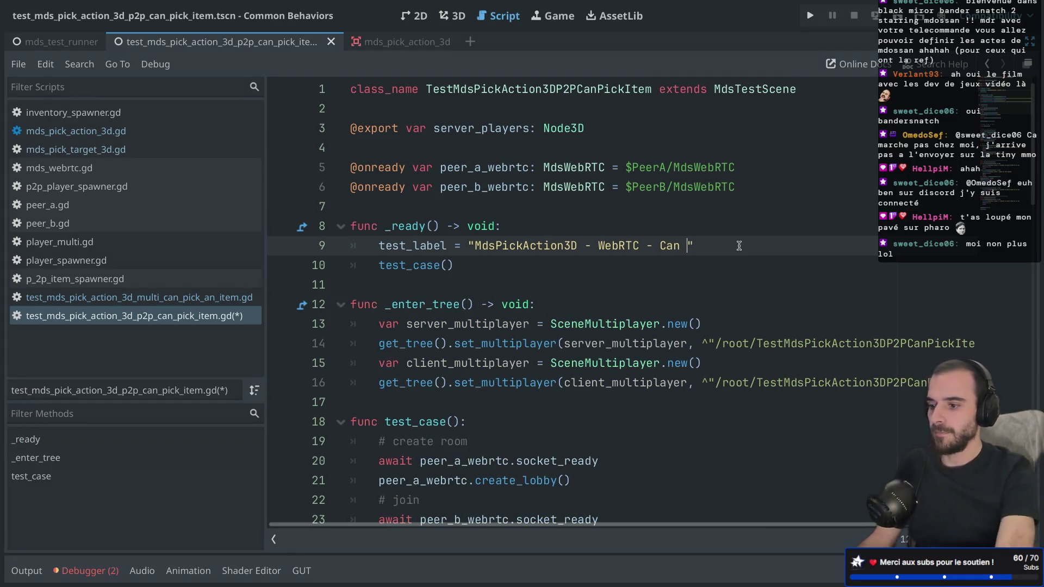
text(pick an)
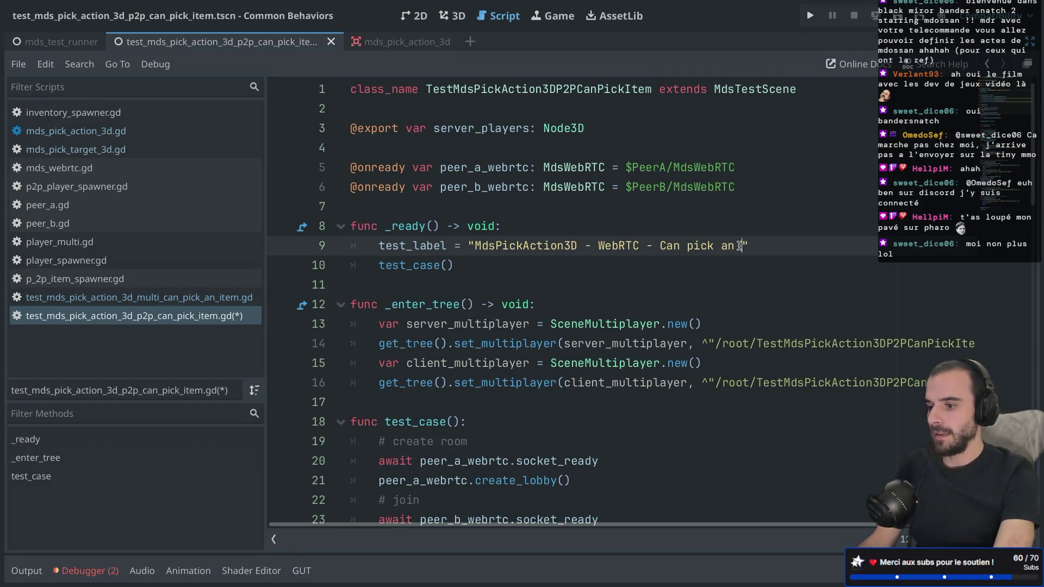
text( item)
key(ctrl+s)
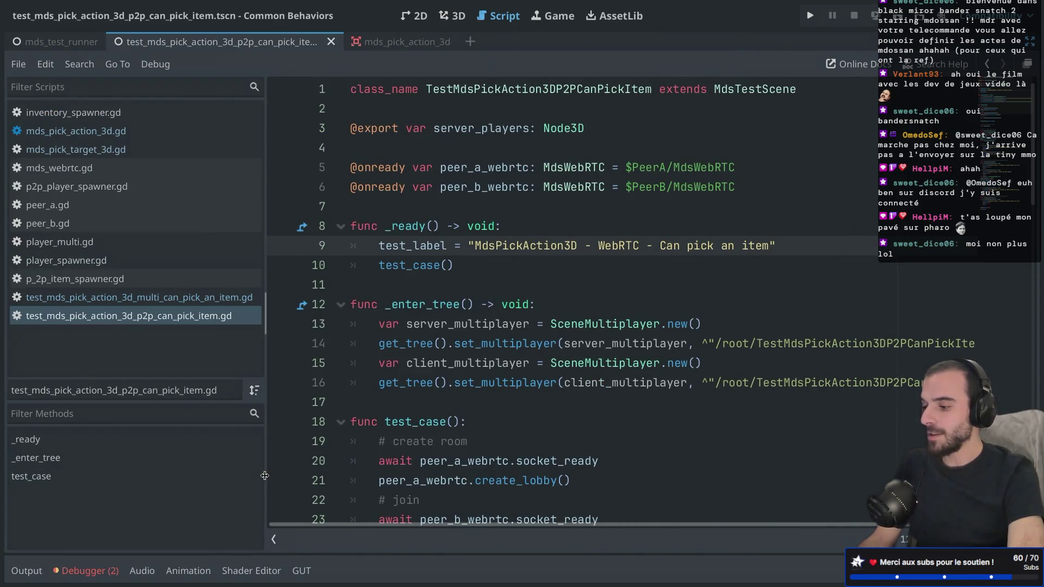
drag(265, 476, 89, 429)
Look over the _ready function and the test_label assignment on line 9.
scroll(255, 381, down, 3)
scroll(256, 381, up, 2)
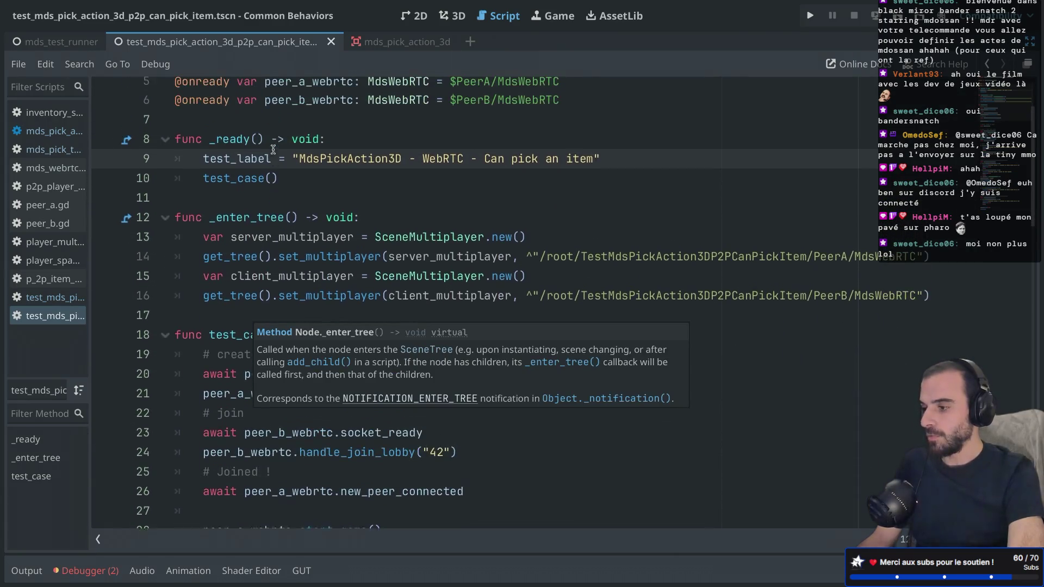
click(304, 187)
drag(304, 188, 142, 121)
click(300, 182)
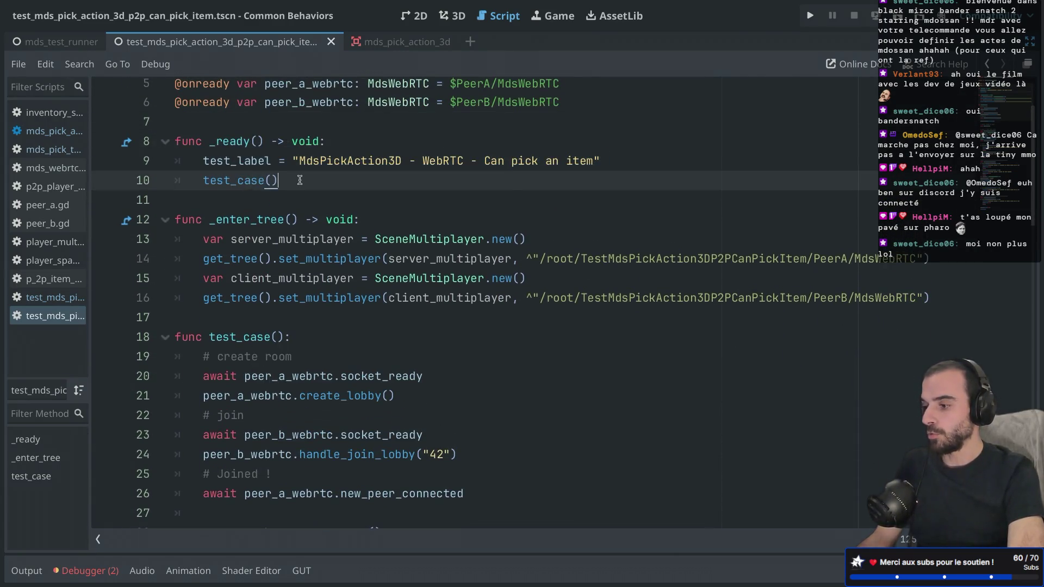
drag(300, 182, 164, 130)
drag(204, 161, 430, 161)
mouse_move(308, 182)
mouse_down()
mouse_move(211, 181)
mouse_move(243, 227)
mouse_up()
Review the _enter_tree setup lines, highlighting server_multiplayer on line 13.
scroll(211, 181, down, 1)
scroll(211, 181, down, 1)
click(205, 269)
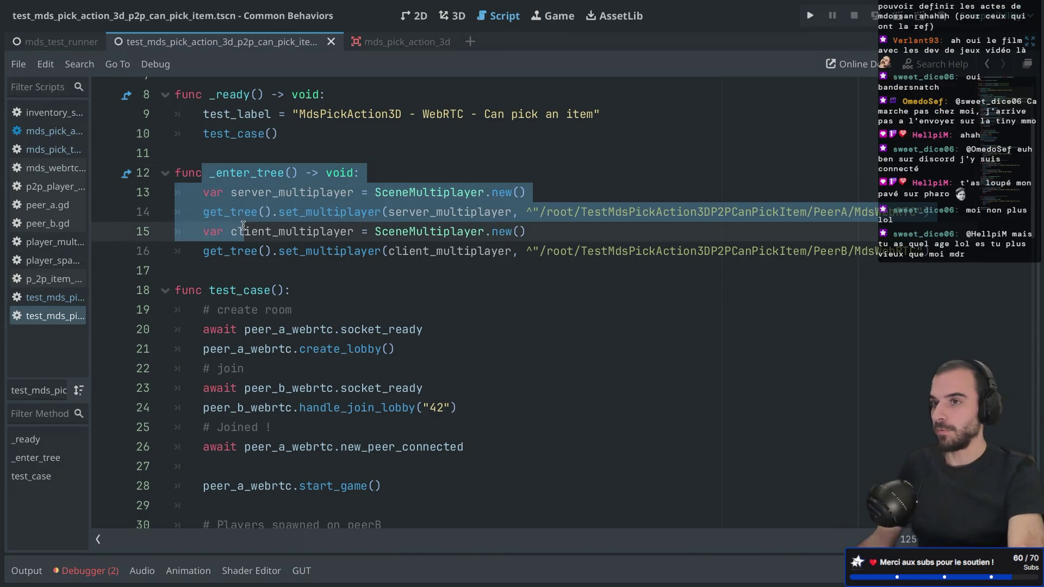
click(267, 233)
drag(232, 192, 390, 195)
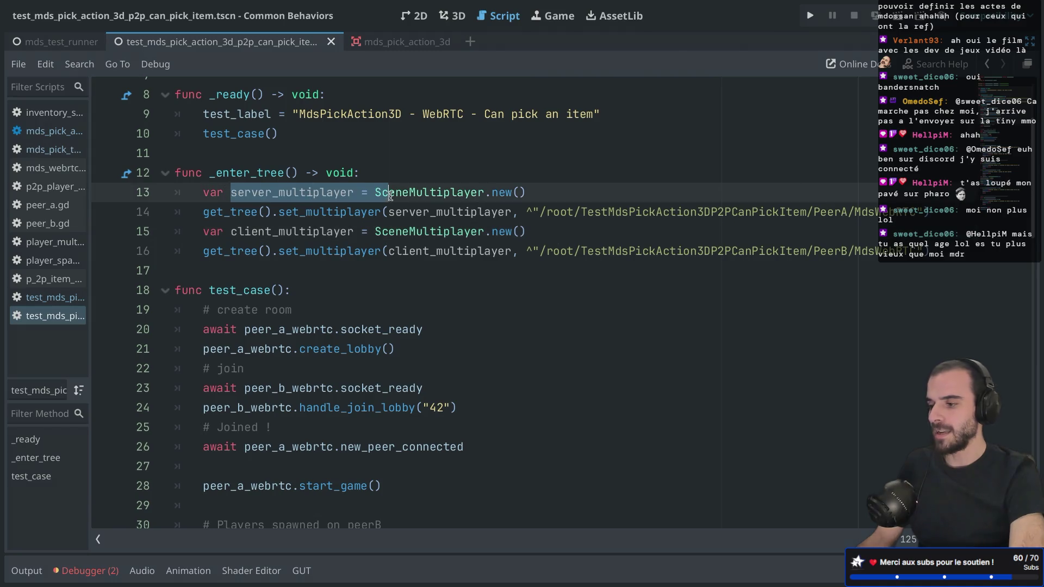
click(337, 238)
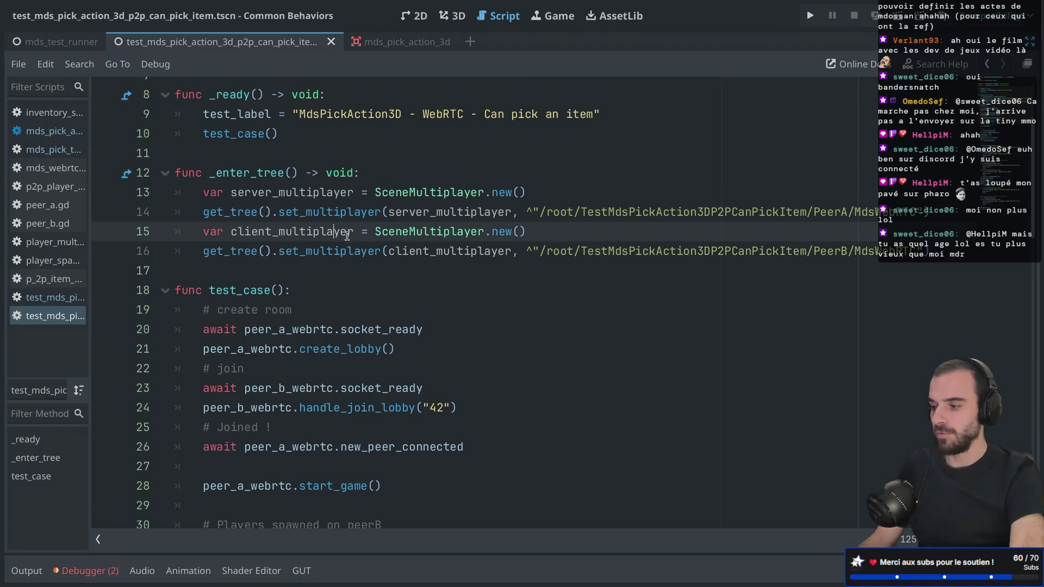
Rename server_multiplayer to peer_a_multiplayer on lines 13 and 14.
double_click(278, 191)
text(p)
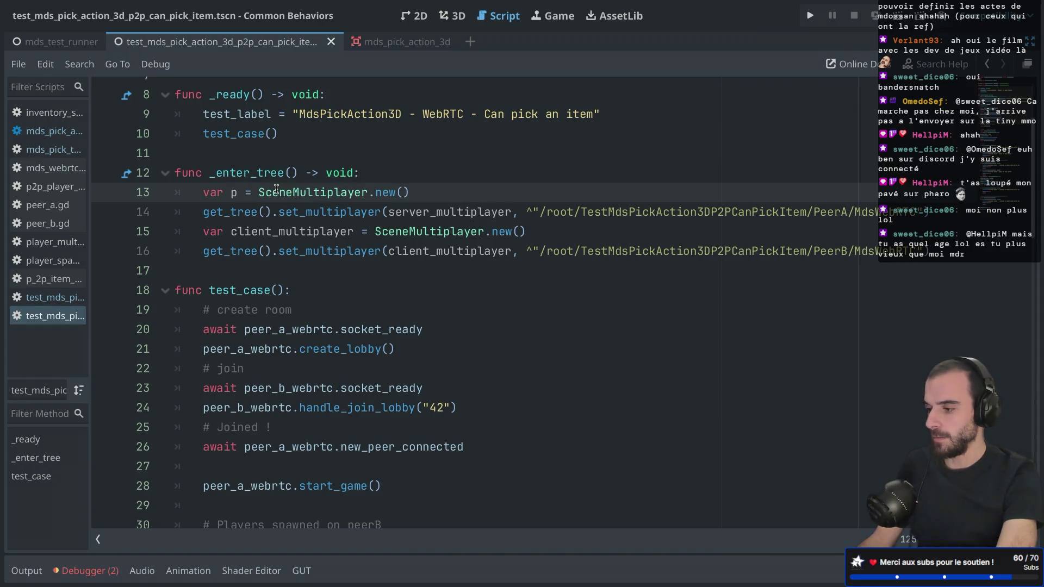
text(eer_a_m)
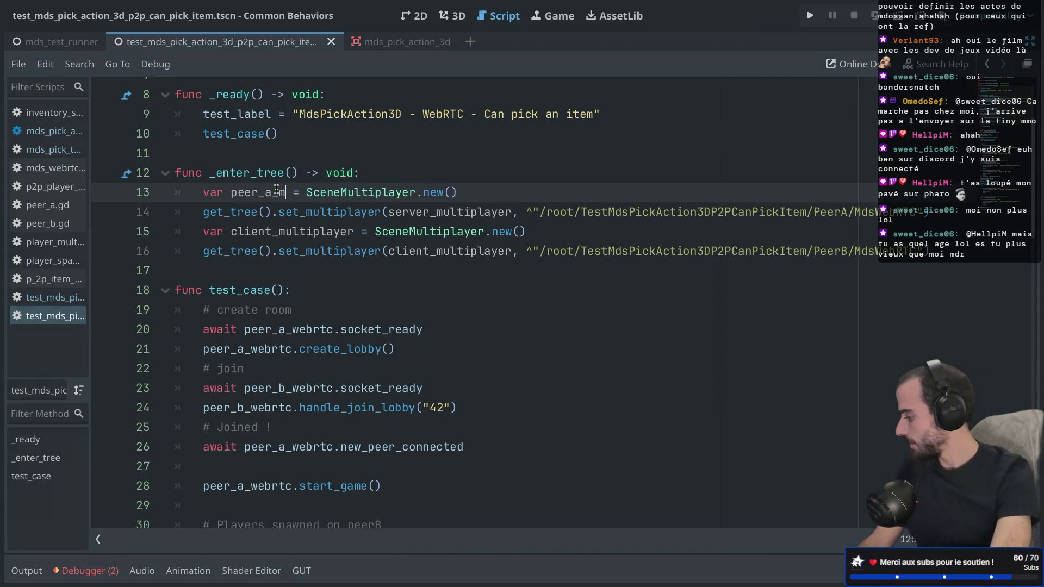
text(ultiplayer)
double_click(281, 192)
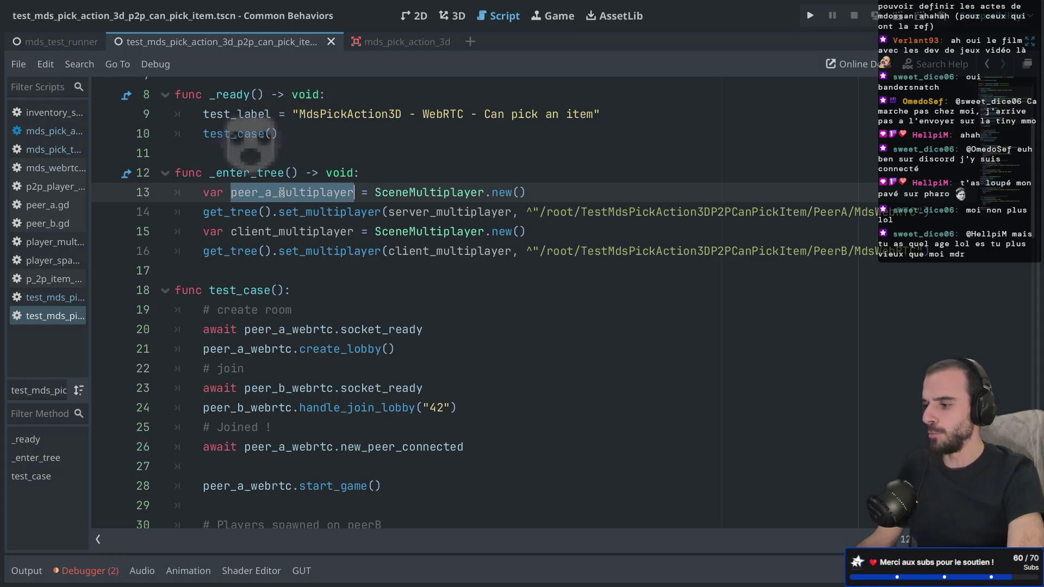
key(ctrl+c)
double_click(432, 215)
key(ctrl+v)
Rename client_multiplayer to peer_b_multiplayer on lines 15 and 16.
double_click(272, 231)
key(ctrl+v)
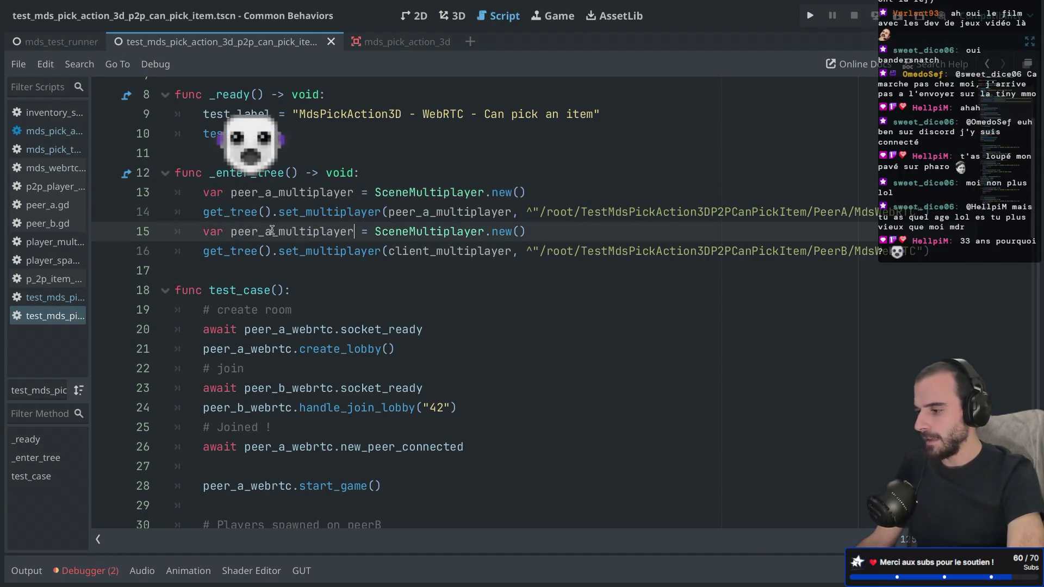
click(272, 231)
key(BackSpace)
text(b)
double_click(277, 231)
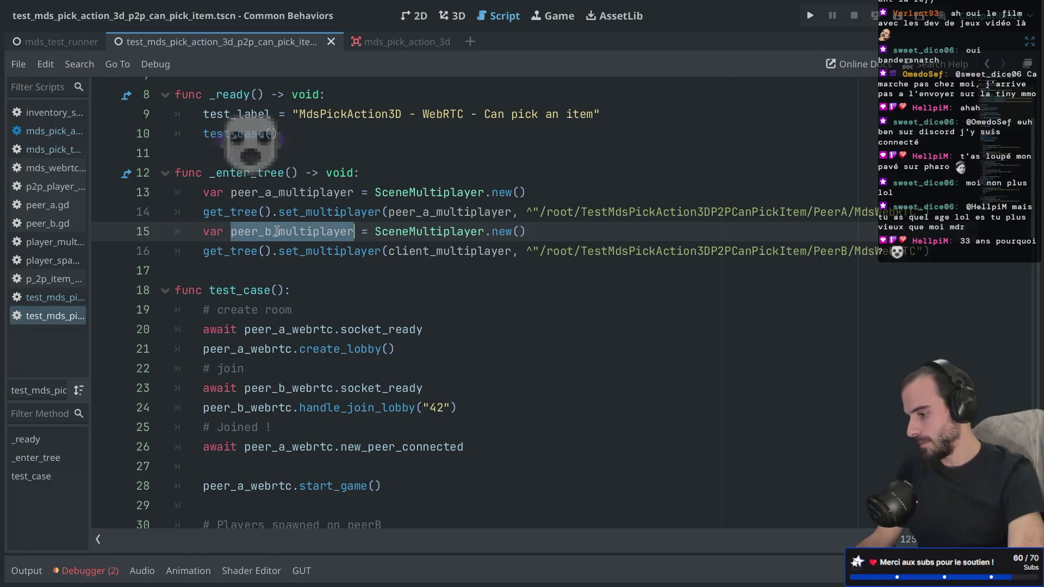
key(ctrl+c)
double_click(424, 251)
key(ctrl+v)
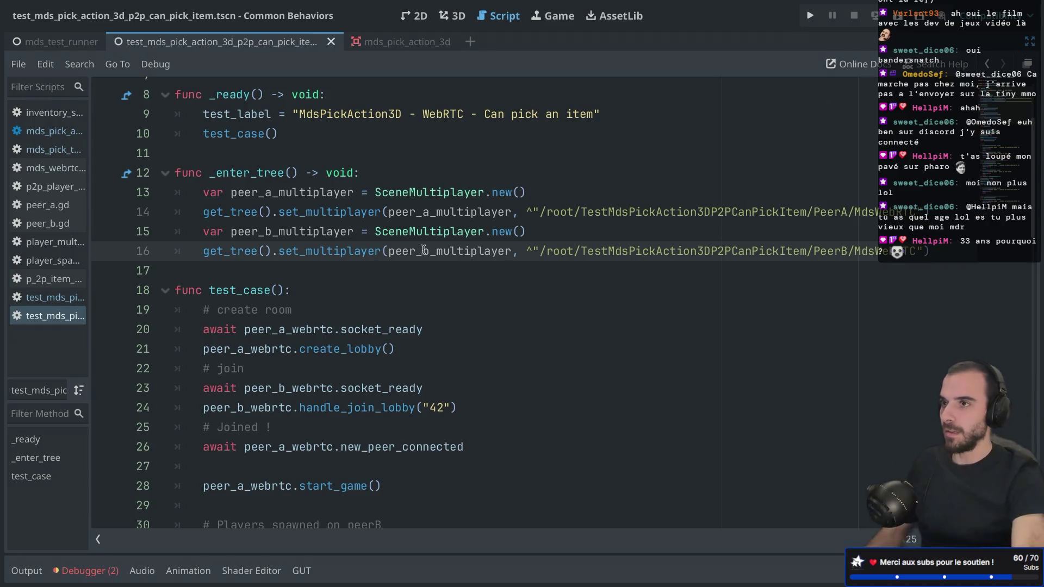
drag(376, 193, 482, 194)
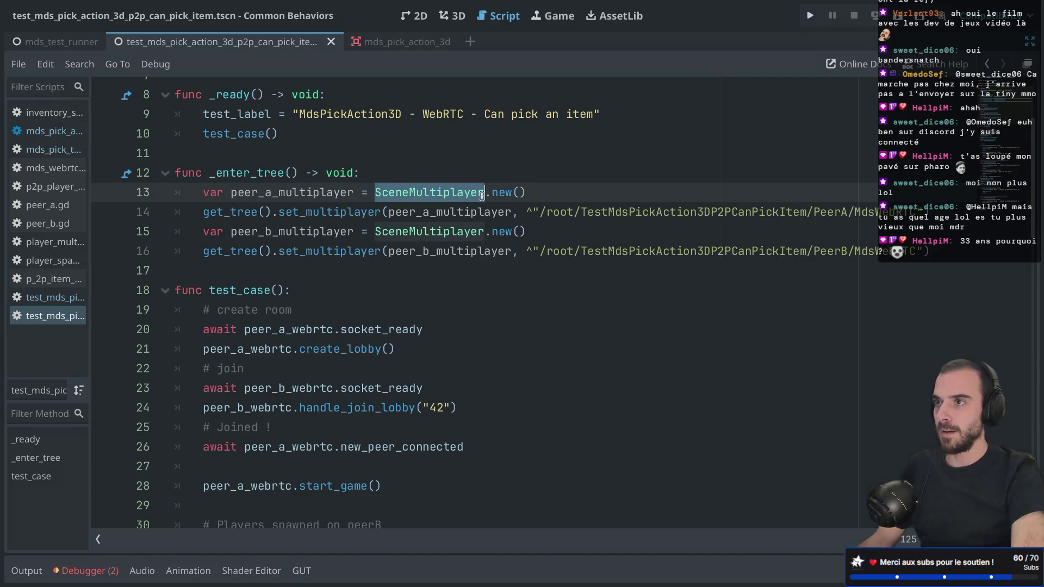
drag(280, 212, 387, 212)
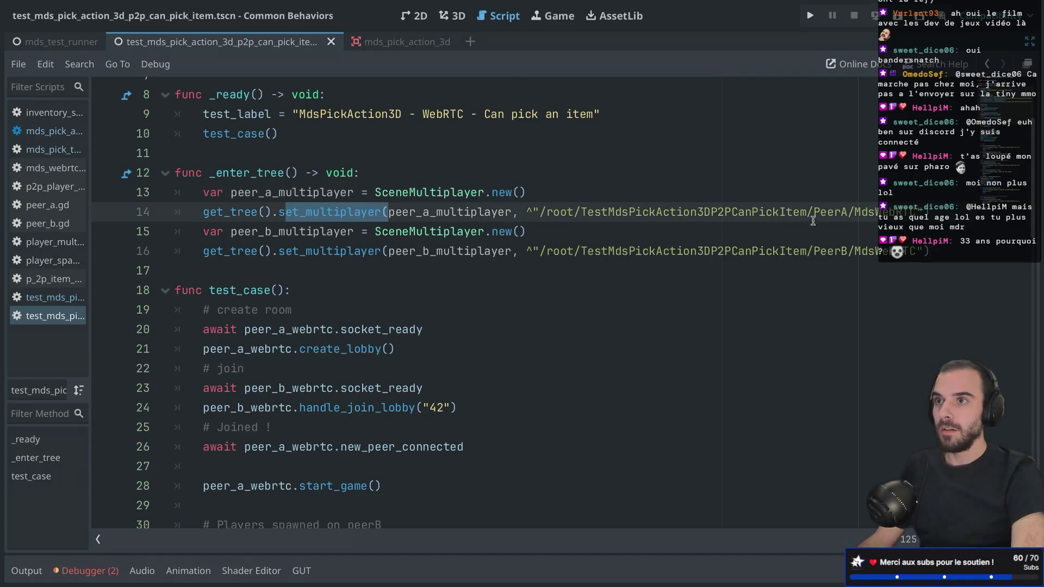
drag(806, 212, 850, 212)
drag(807, 252, 841, 251)
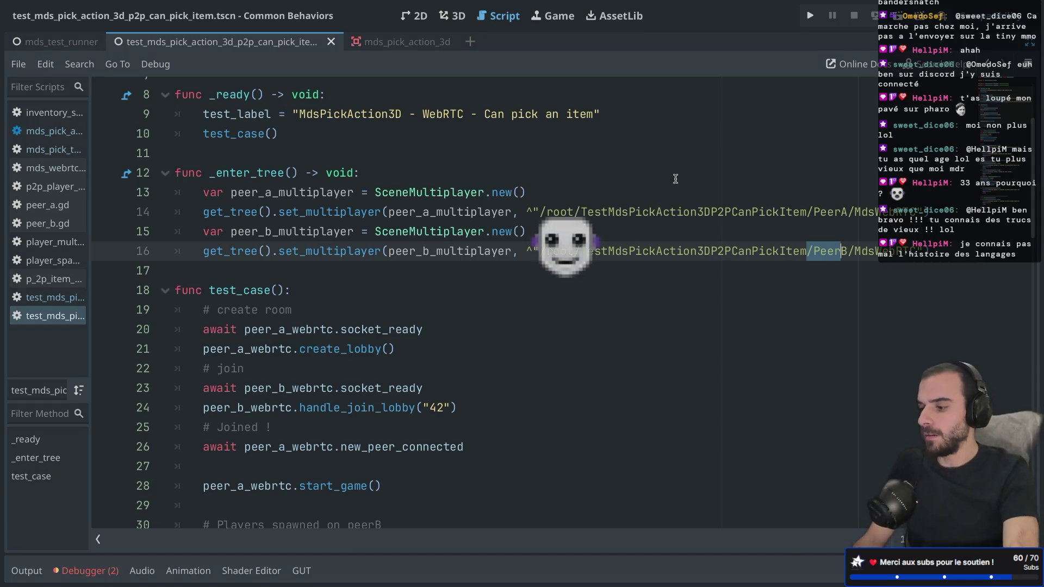
scroll(265, 152, down, 3)
scroll(264, 152, up, 1)
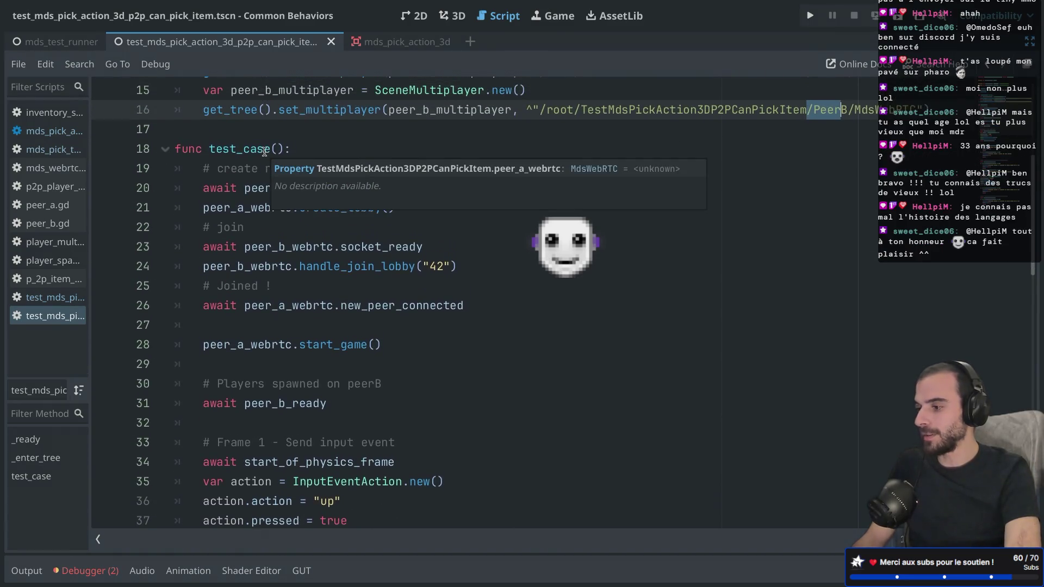
click(199, 168)
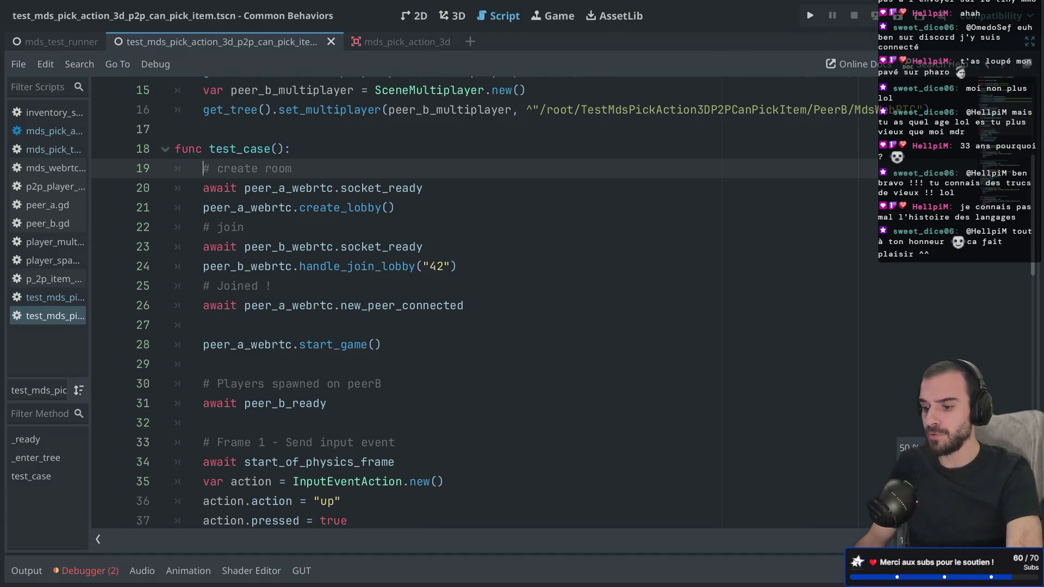
mouse_move(175, 168)
mouse_down()
mouse_move(275, 240)
mouse_move(366, 181)
mouse_up()
click(364, 222)
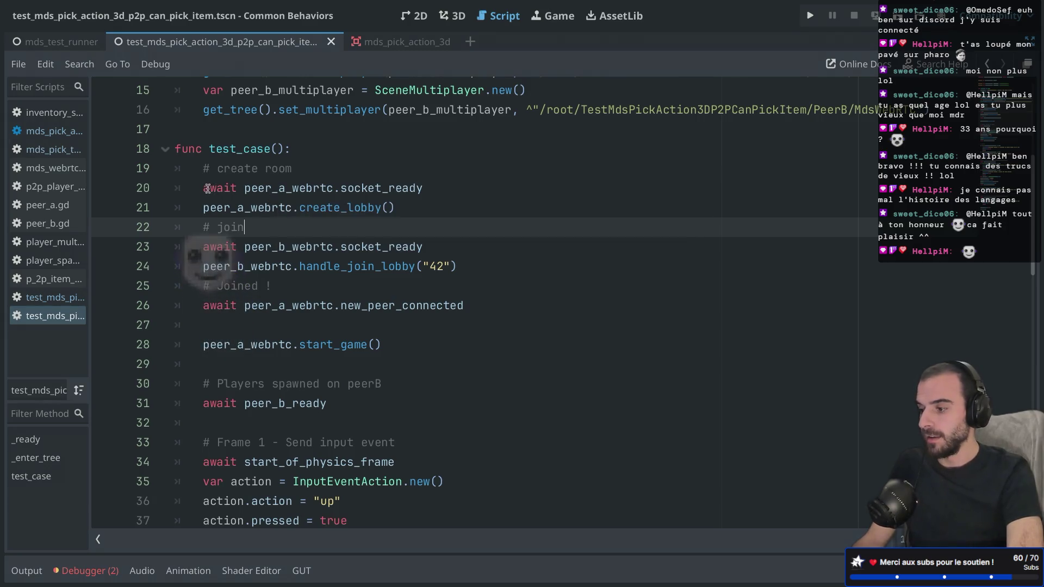
drag(203, 189, 443, 191)
double_click(289, 187)
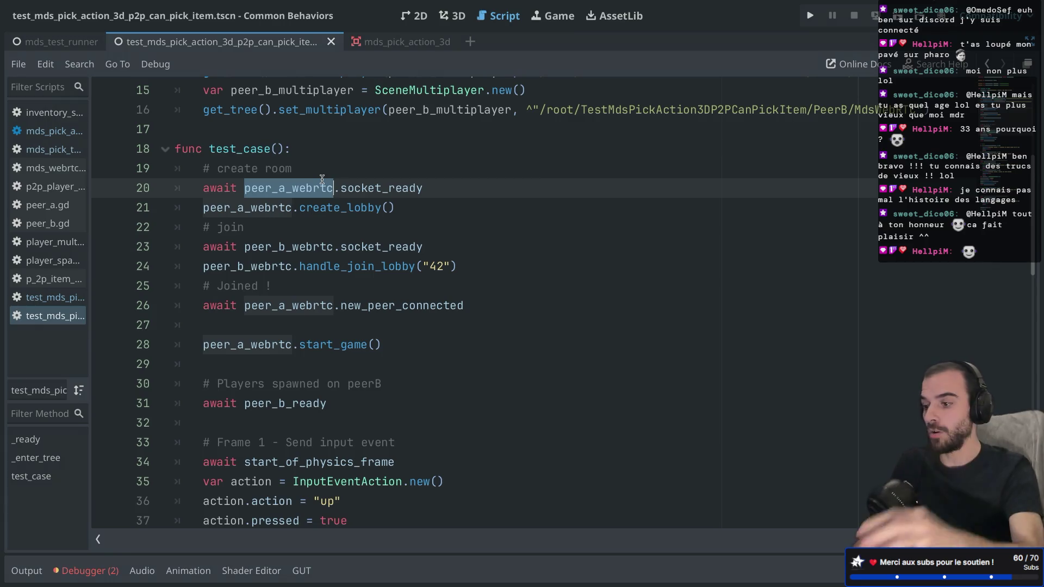
double_click(371, 192)
Switch to the full-screen Terminal showing the node server's CREATE_LOBBY and JOIN_LOBBY log.
key(ctrl+Right)
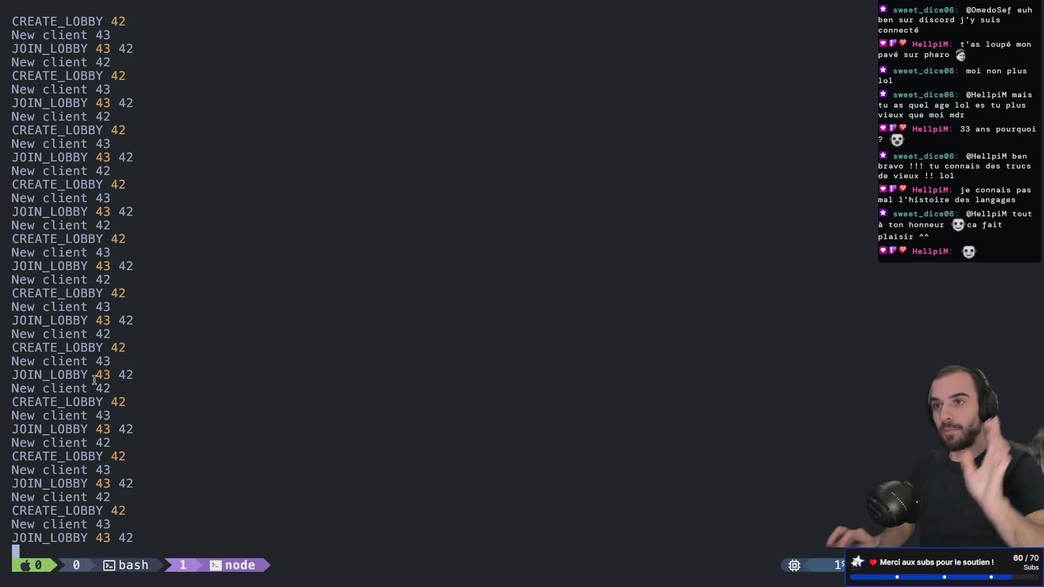
Back in Godot, review the create_lobby and handle_join_lobby calls in test_case.
key(ctrl+Left)
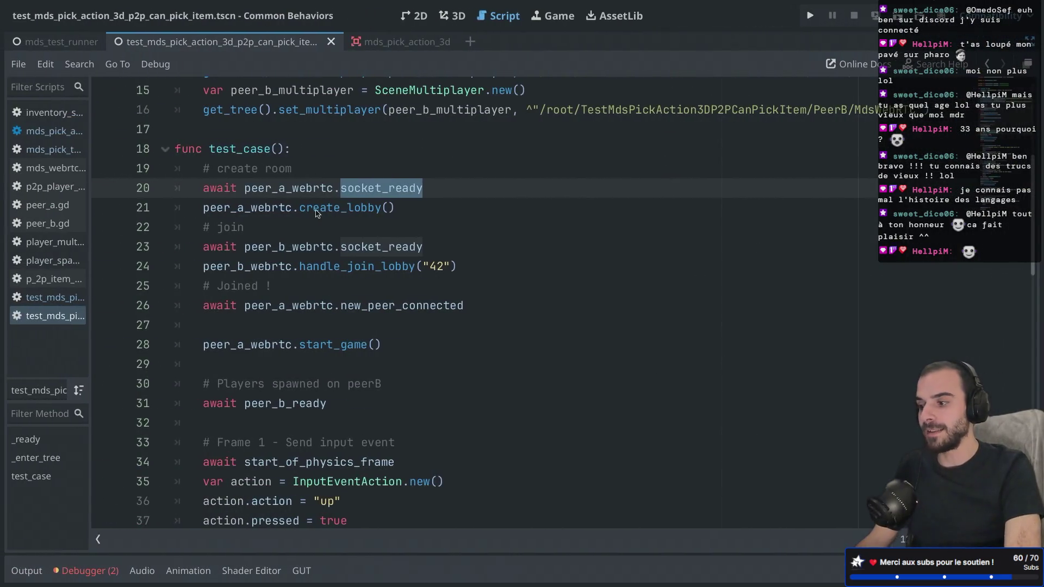
drag(204, 208, 380, 208)
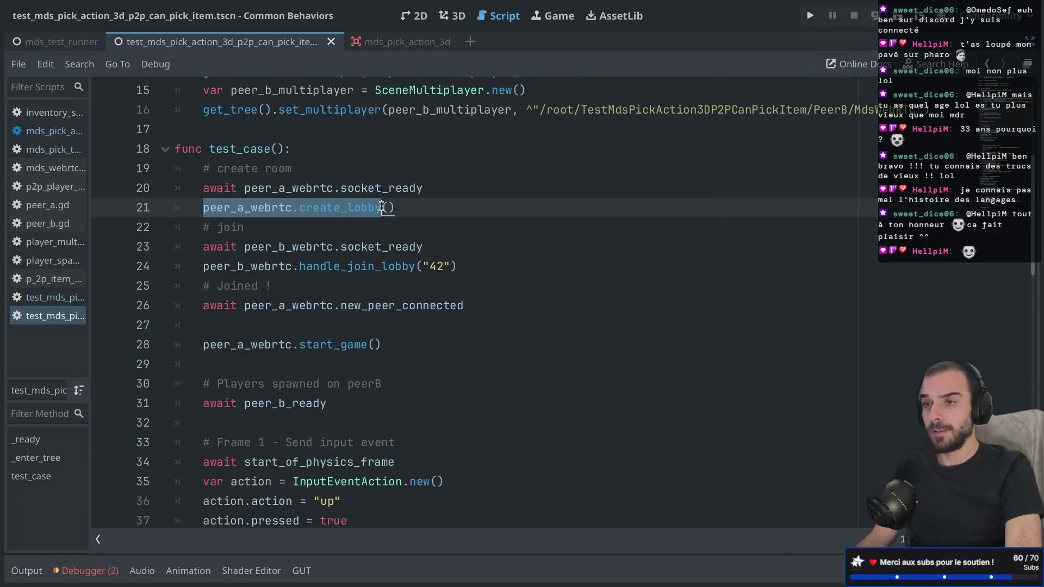
scroll(316, 237, down, 4)
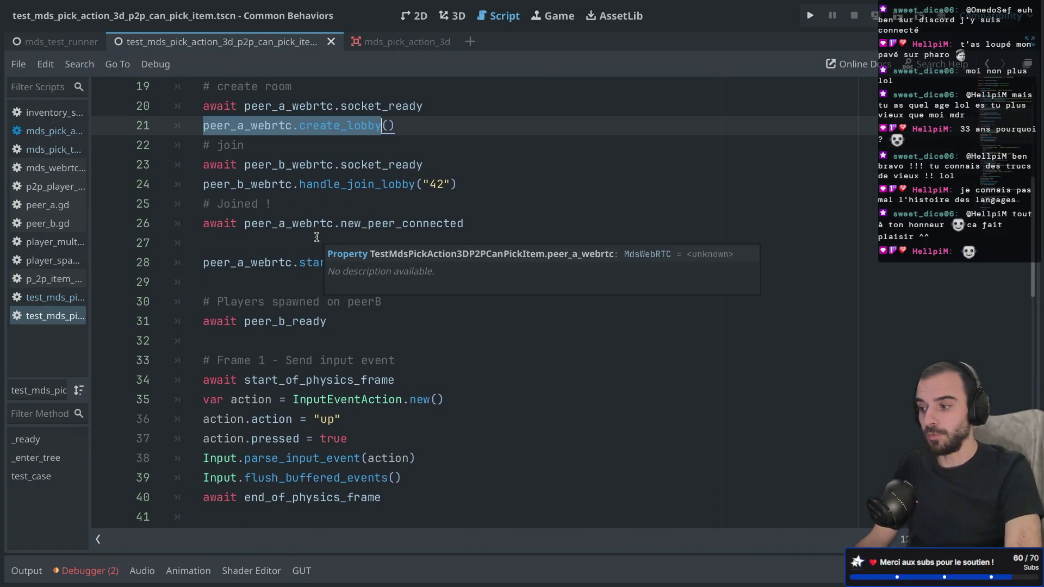
scroll(317, 237, up, 2)
drag(204, 207, 463, 206)
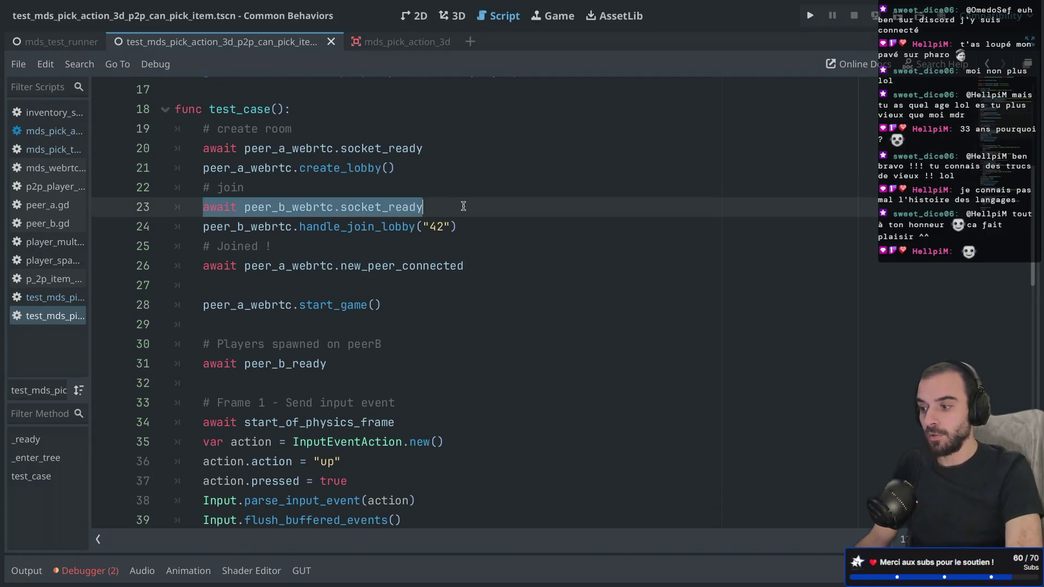
drag(199, 228, 459, 228)
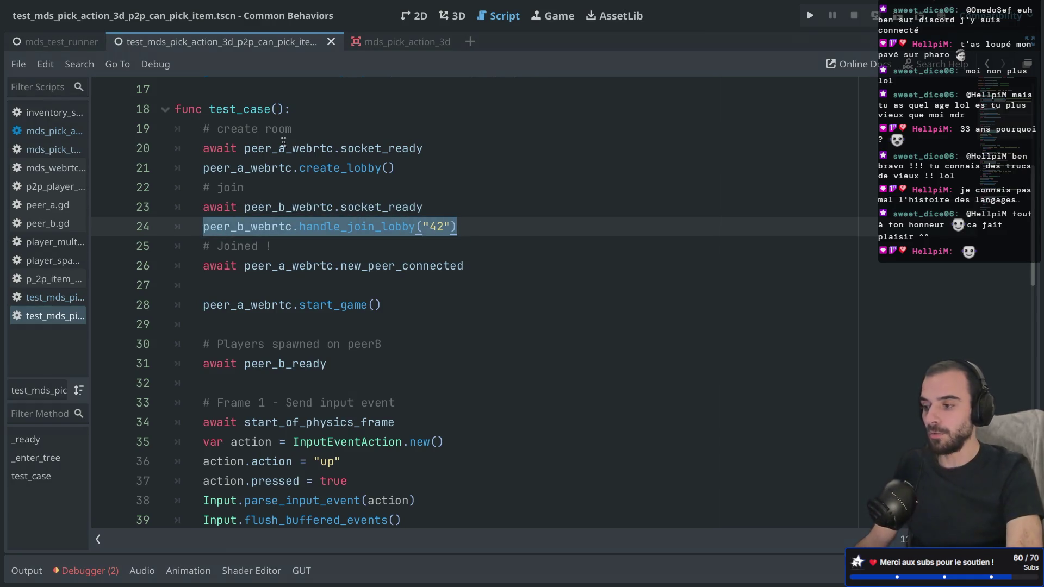
double_click(222, 164)
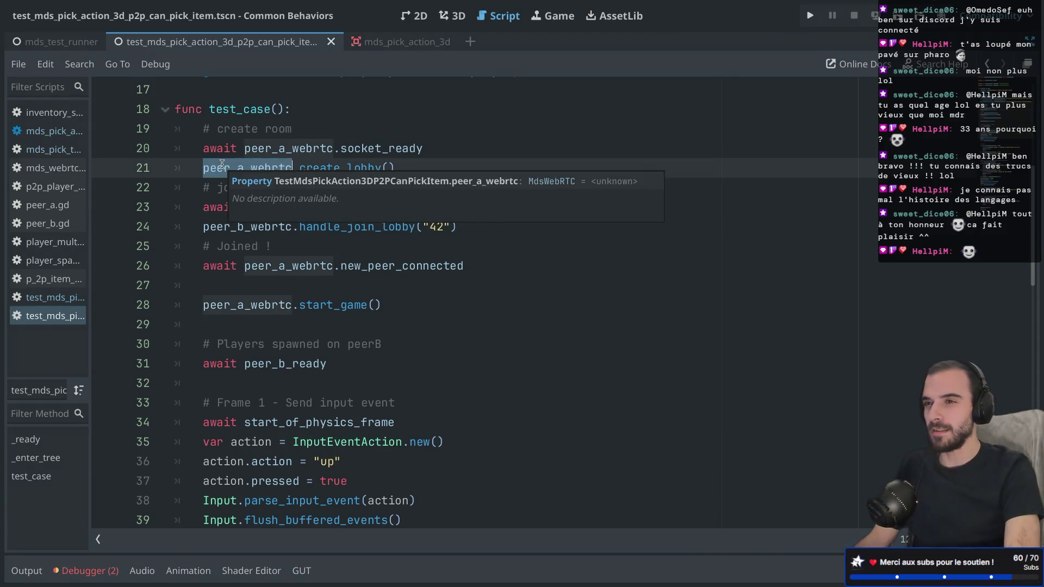
Examine the await on the new_peer_connected signal on line 26.
scroll(234, 206, down, 1)
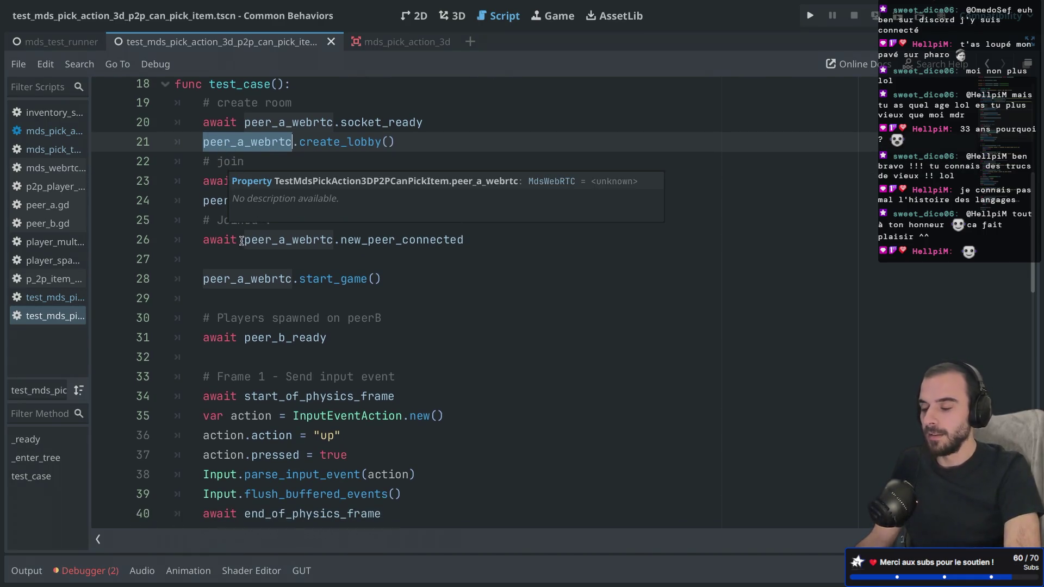
drag(205, 200, 478, 199)
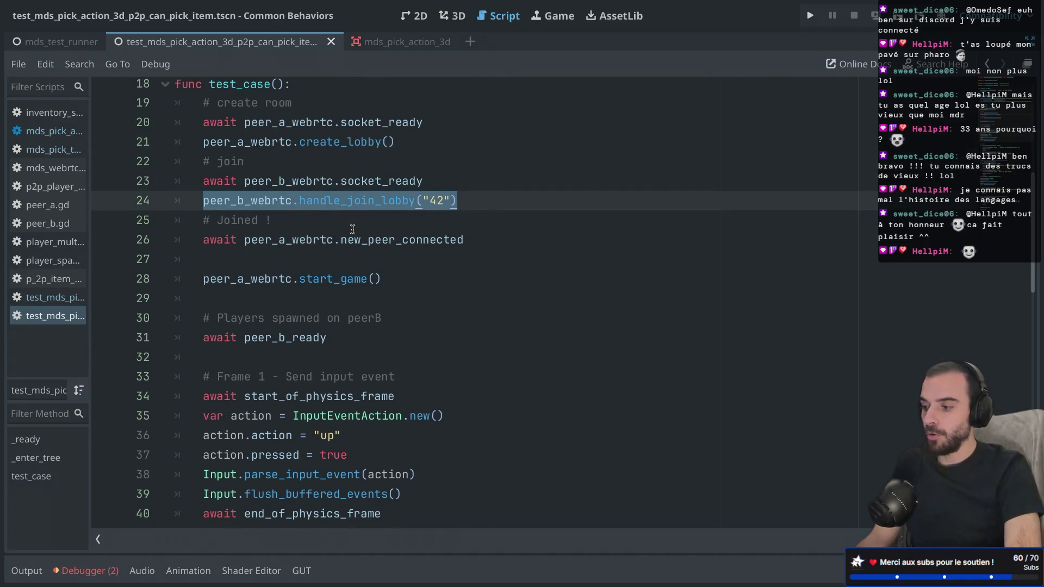
scroll(353, 229, down, 1)
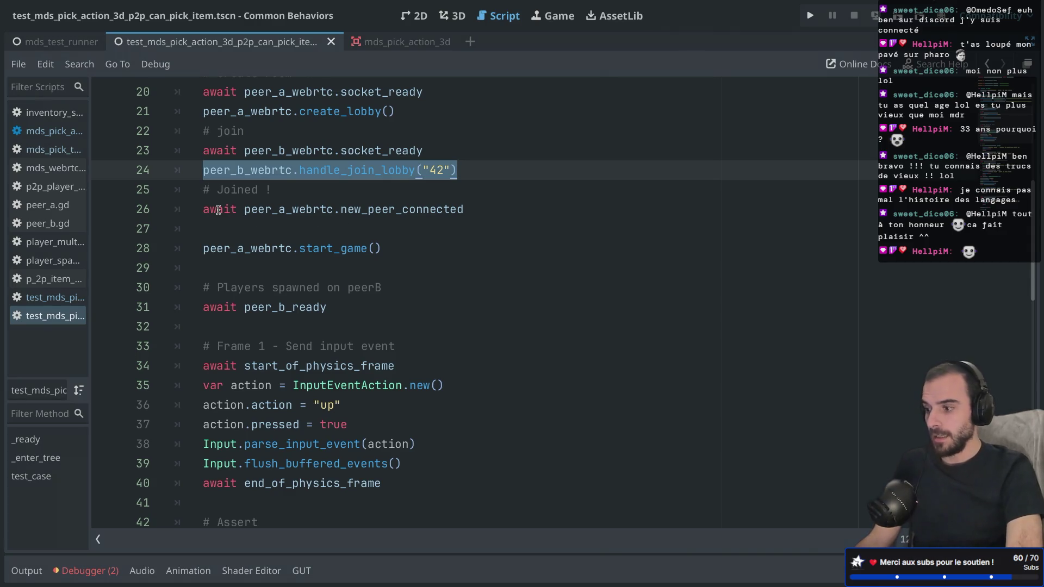
drag(205, 210, 472, 216)
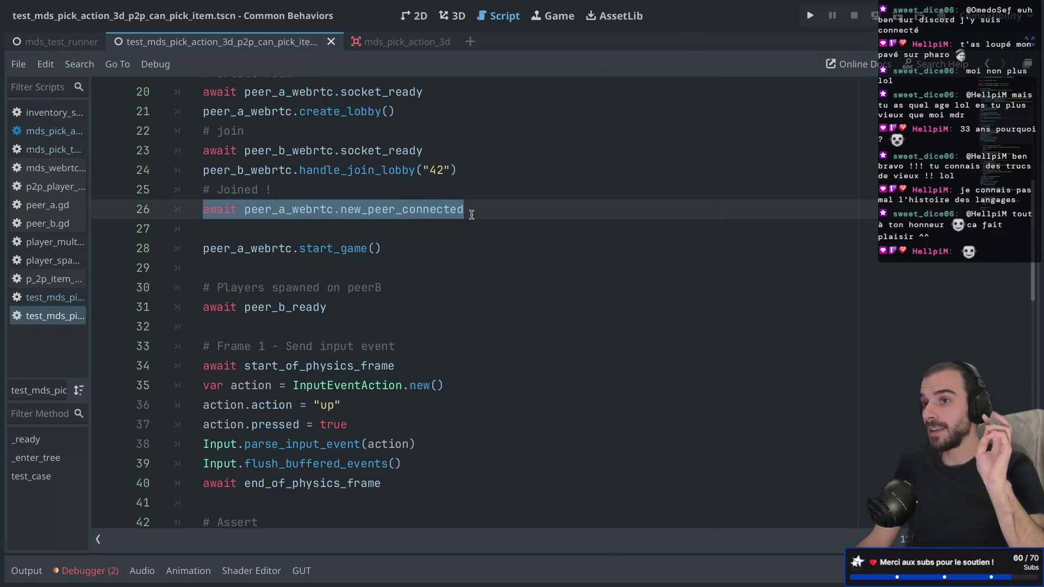
click(399, 224)
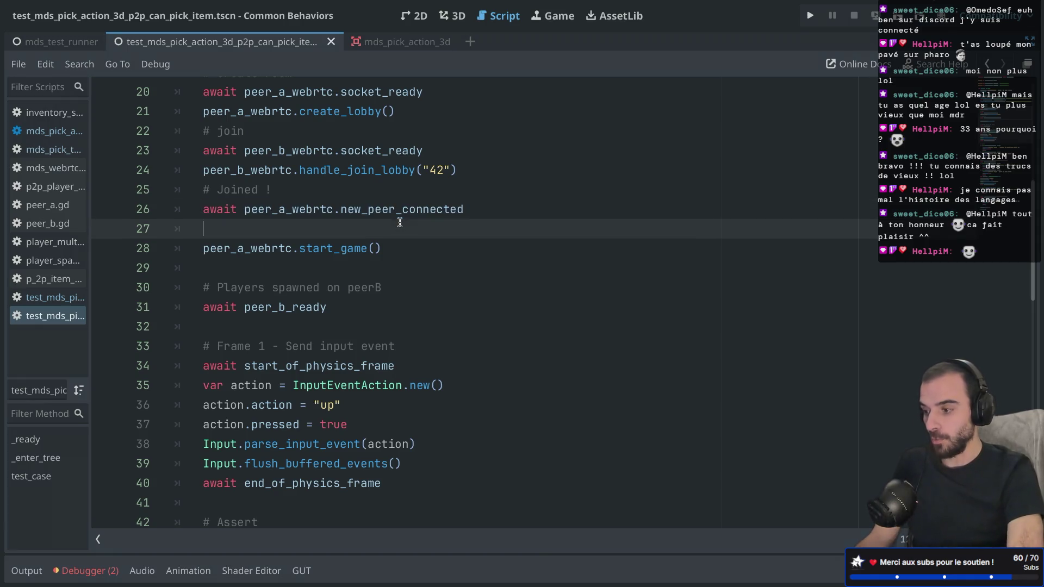
double_click(374, 209)
double_click(215, 209)
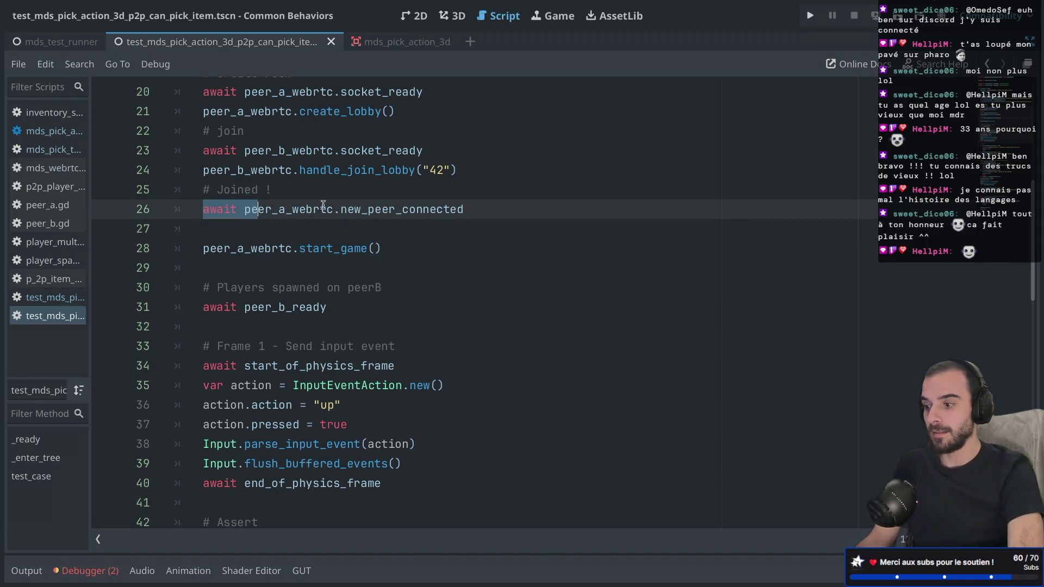
double_click(357, 209)
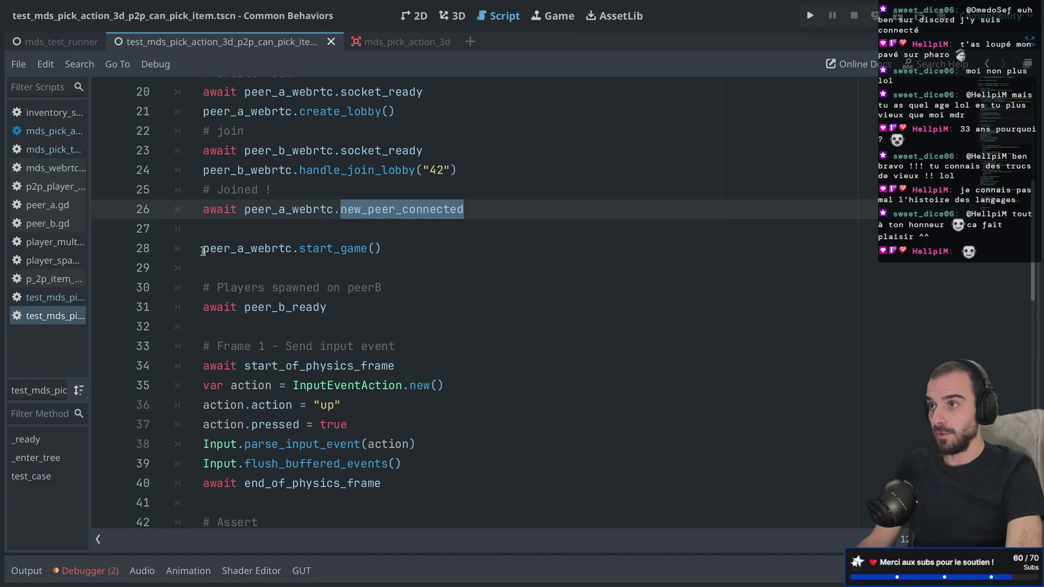
Go over the start_game call, the peer_b_ready await and the Players spawned on peerB comment.
drag(203, 251, 418, 253)
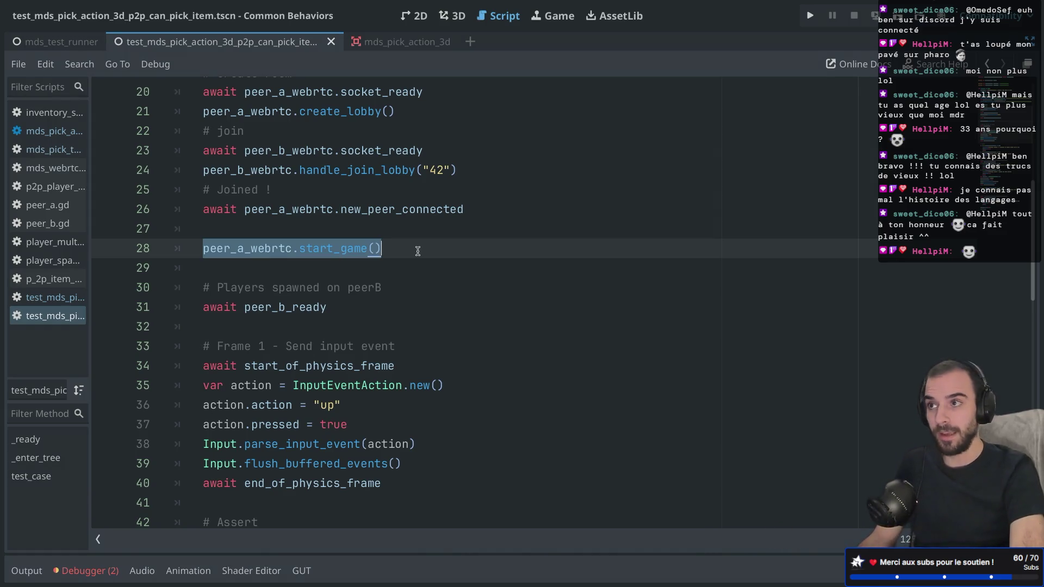
scroll(417, 251, down, 2)
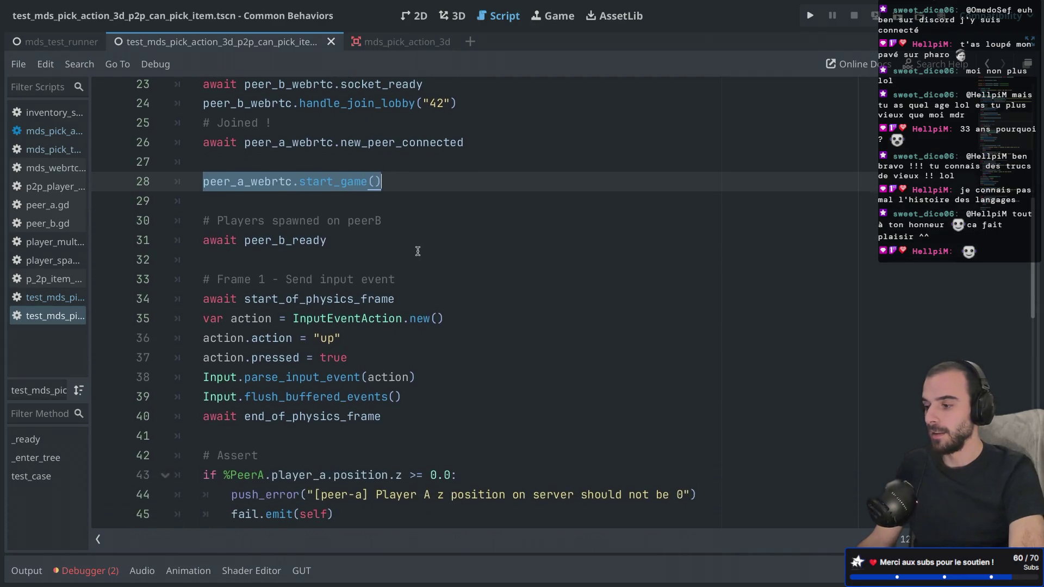
drag(207, 240, 353, 240)
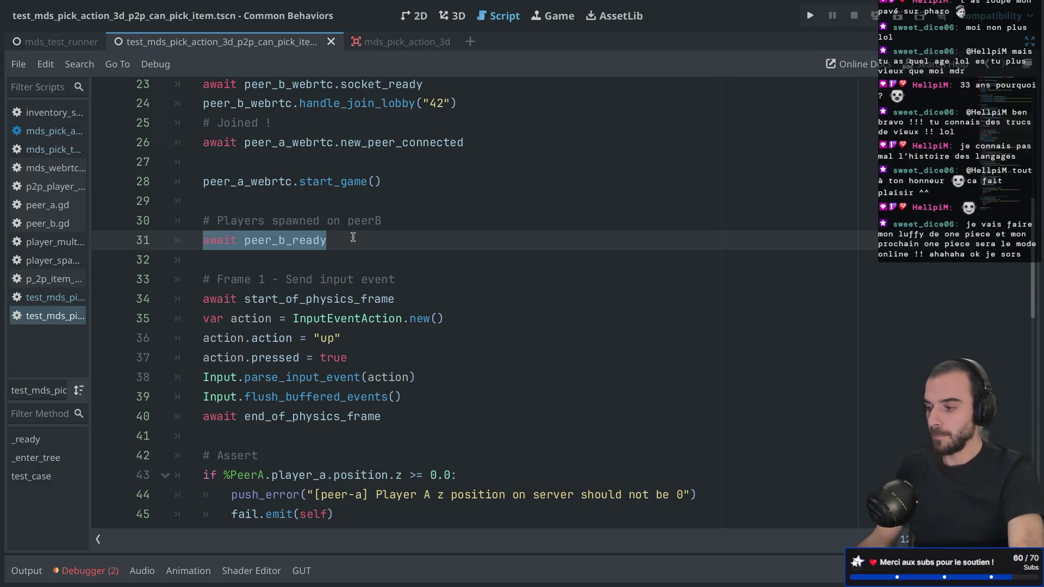
double_click(294, 241)
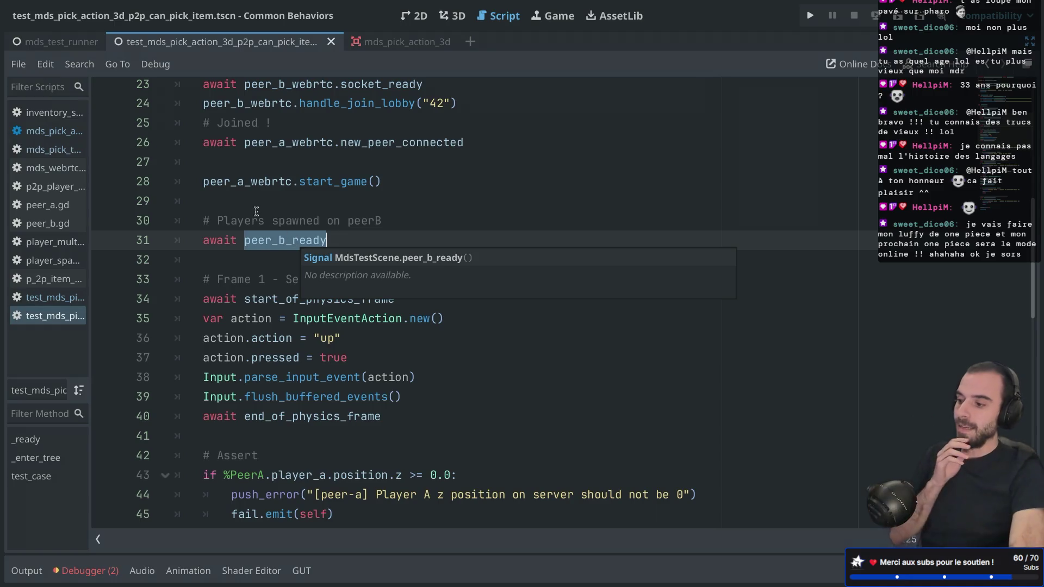
click(205, 202)
drag(204, 220, 303, 221)
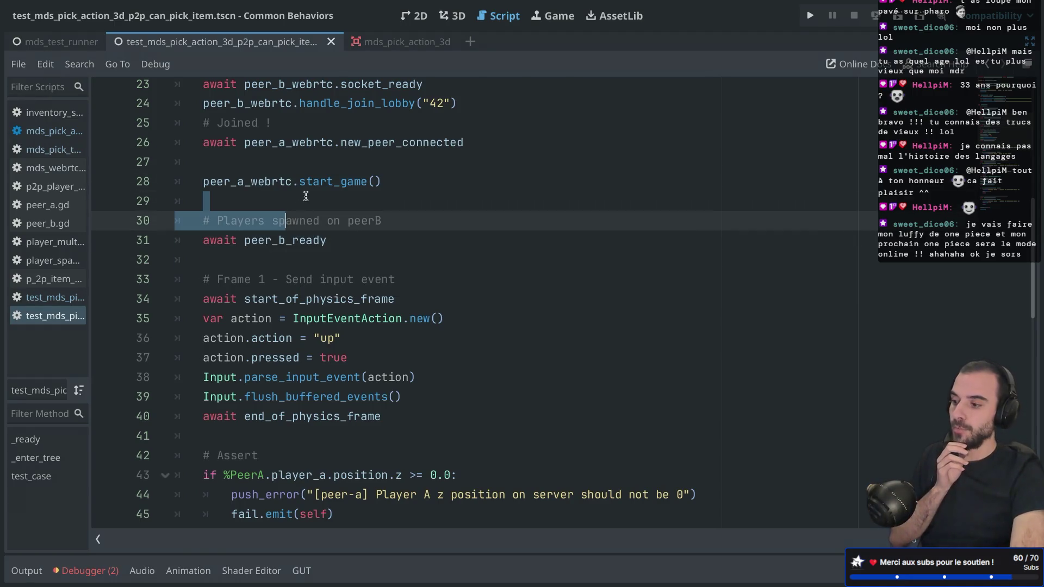
Recheck the start_game call and the await on peer_b_ready.
drag(292, 182, 360, 184)
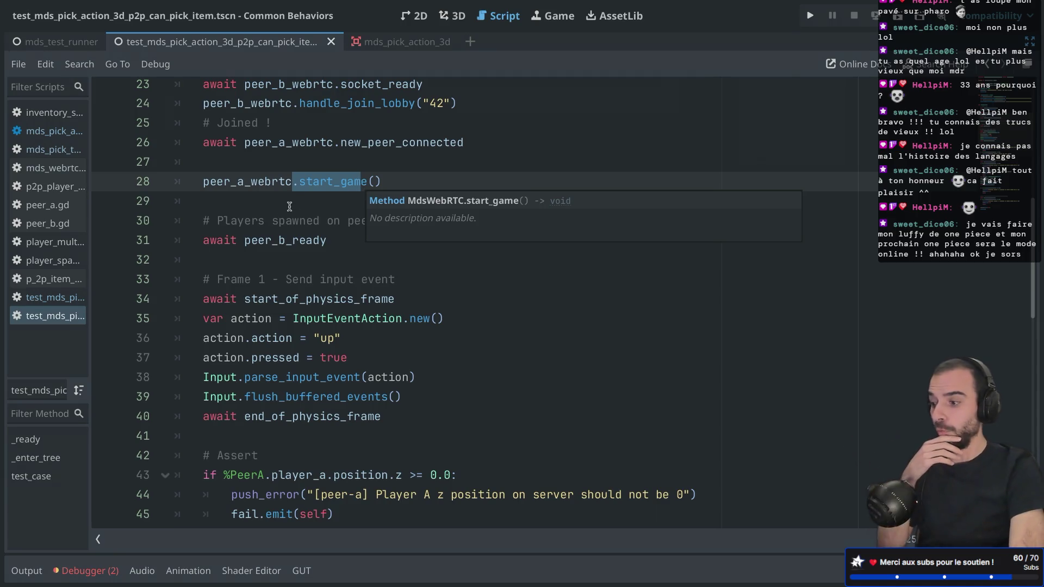
double_click(225, 241)
click(251, 266)
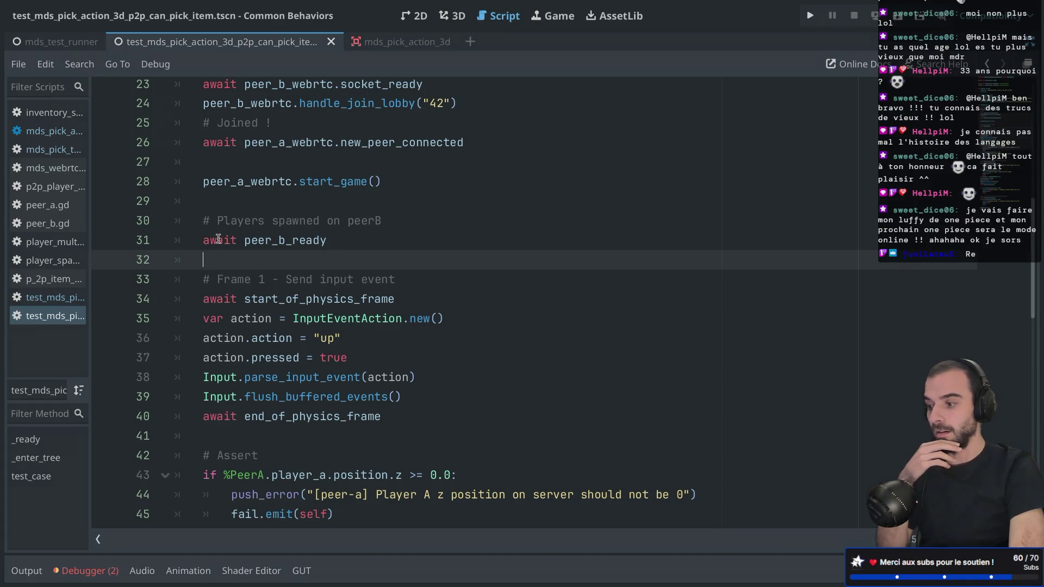
drag(217, 240, 288, 239)
mouse_move(272, 239)
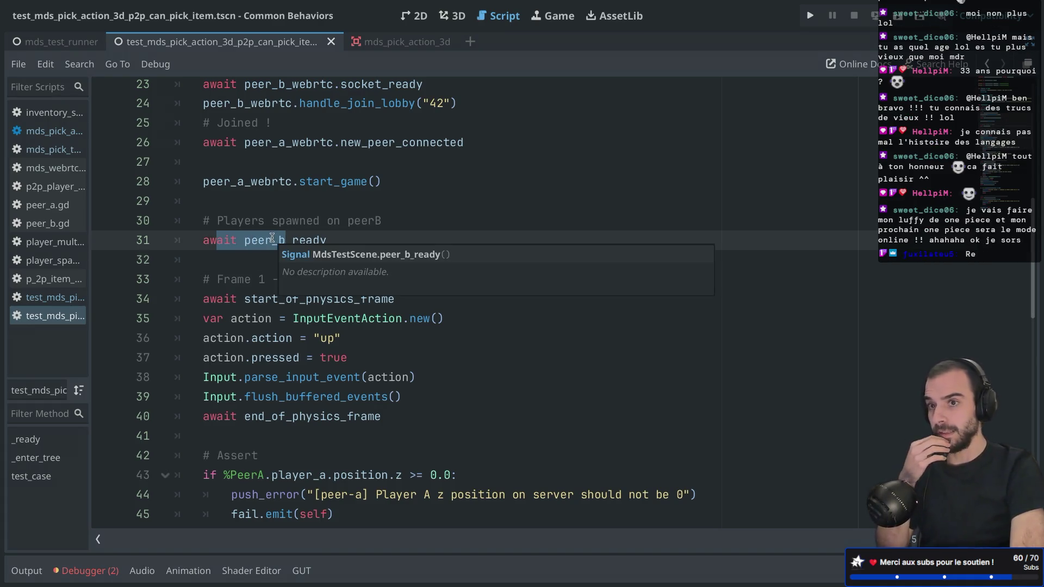
click(251, 224)
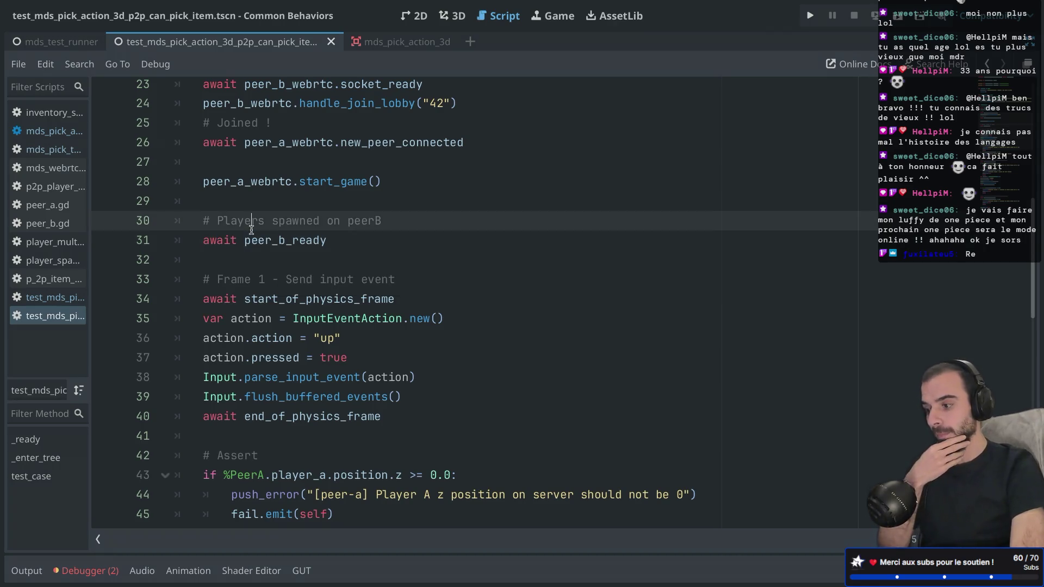
scroll(251, 228, down, 1)
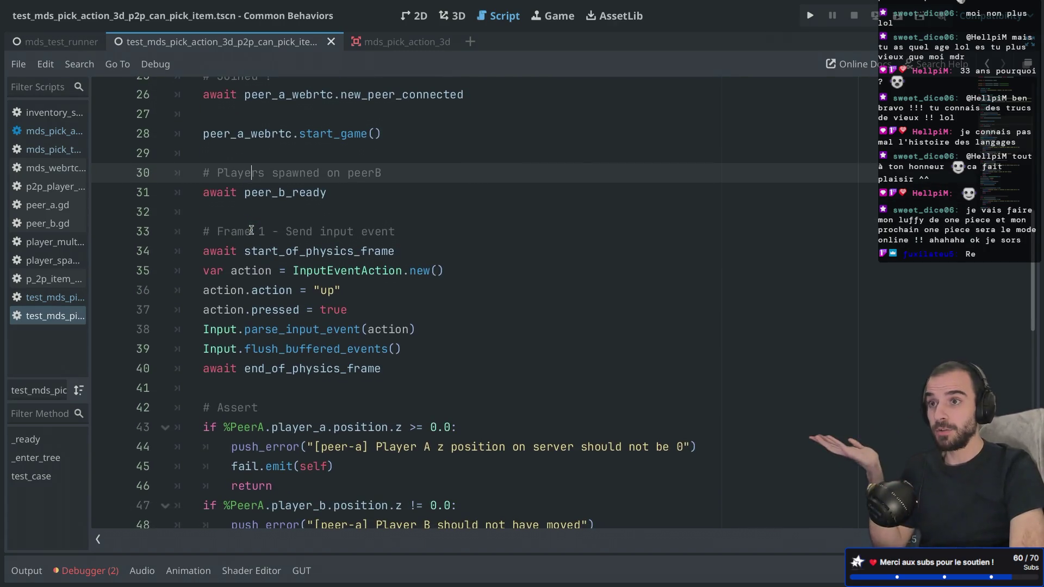
scroll(239, 206, up, 4)
In the frame 1 input event on line 36, change the action from "up" to "pick_b".
mouse_move(223, 175)
mouse_down()
mouse_move(275, 326)
mouse_move(279, 378)
mouse_up()
mouse_move(280, 378)
scroll(279, 376, down, 2)
scroll(279, 377, down, 1)
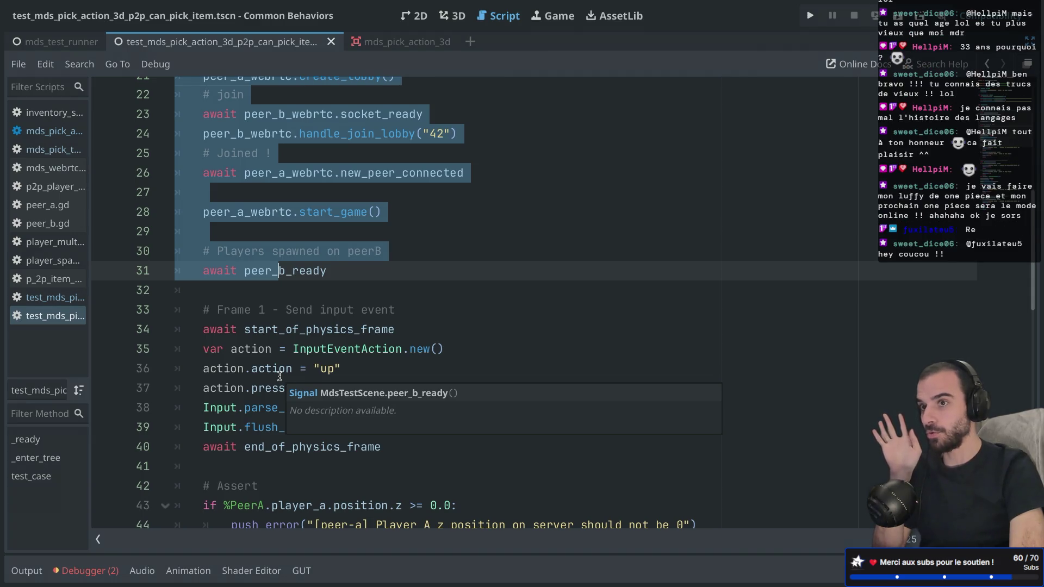
scroll(279, 376, down, 1)
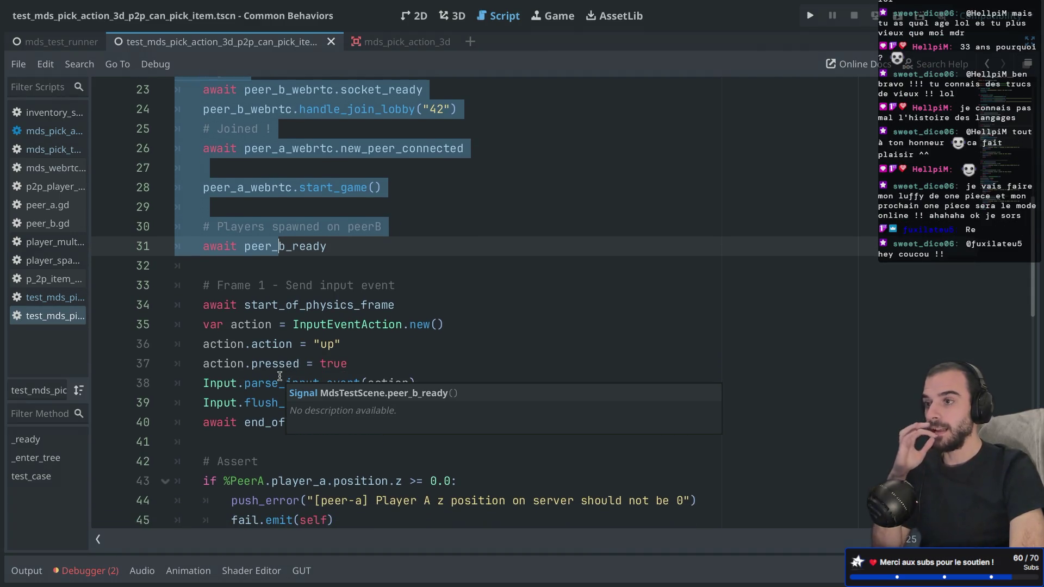
scroll(279, 376, down, 1)
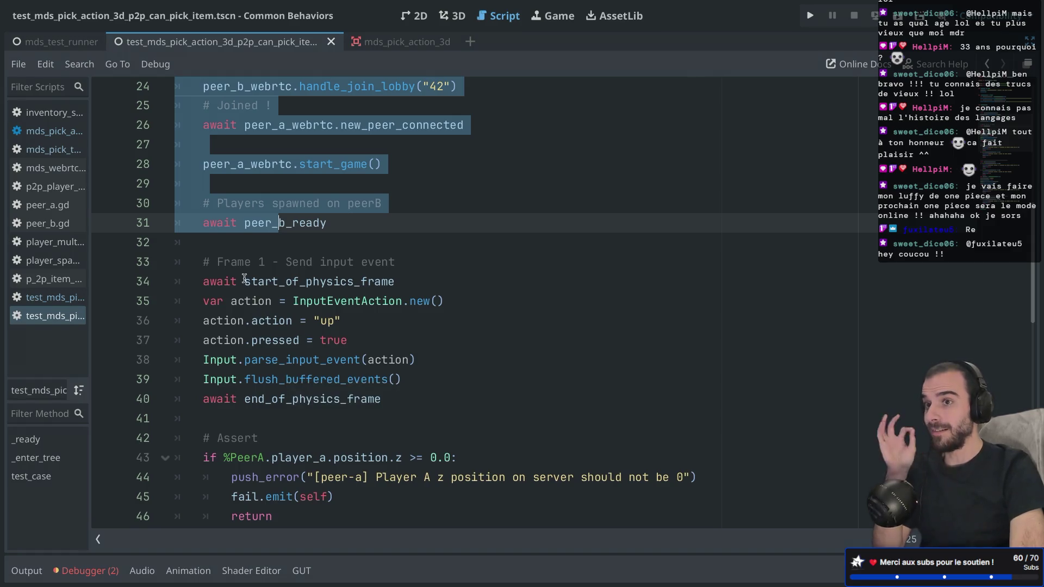
scroll(245, 279, down, 3)
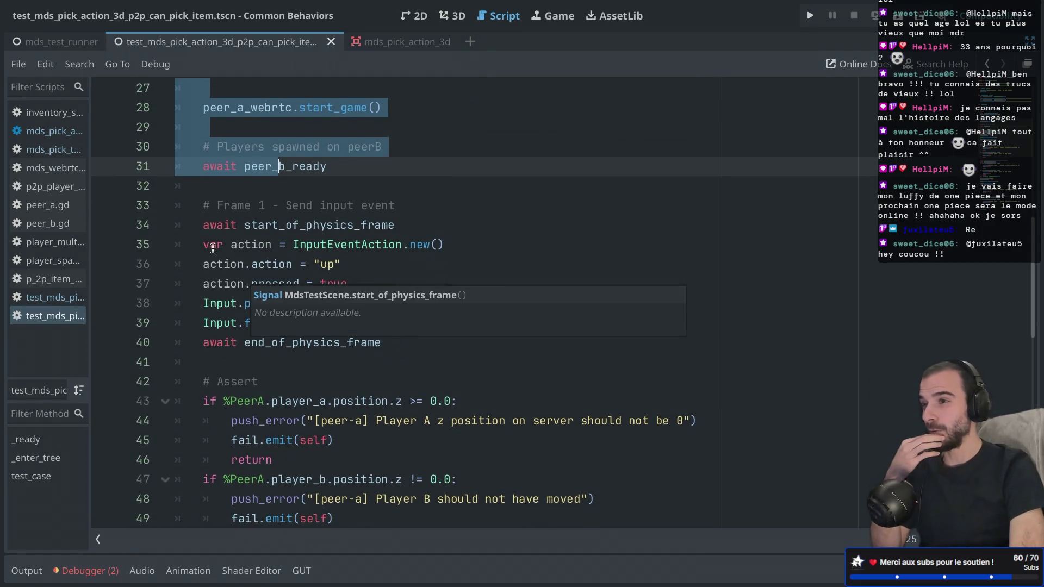
drag(203, 225, 405, 233)
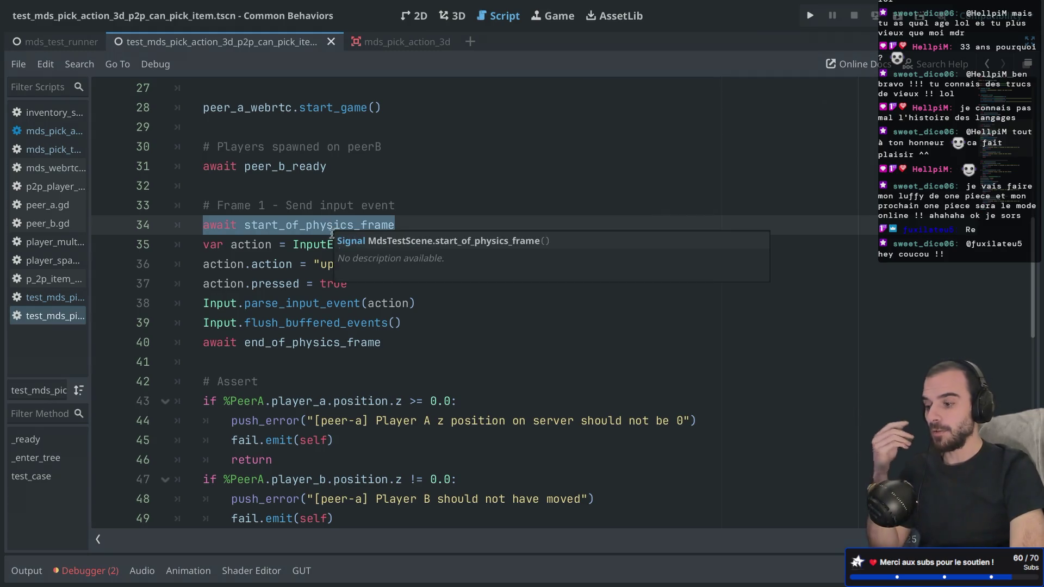
click(331, 265)
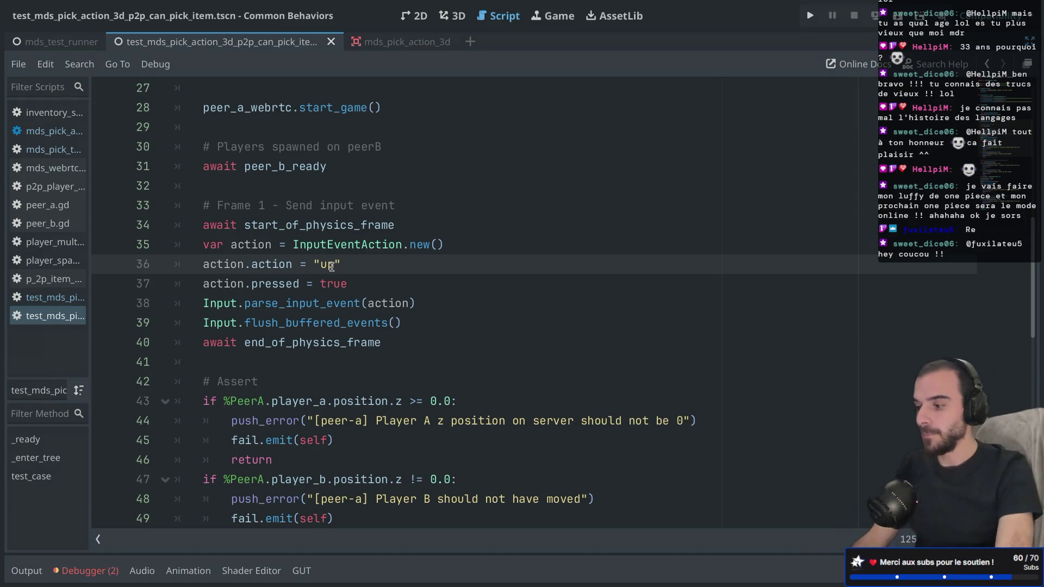
key(BackSpace)
key(BackSpace)
text(pick_)
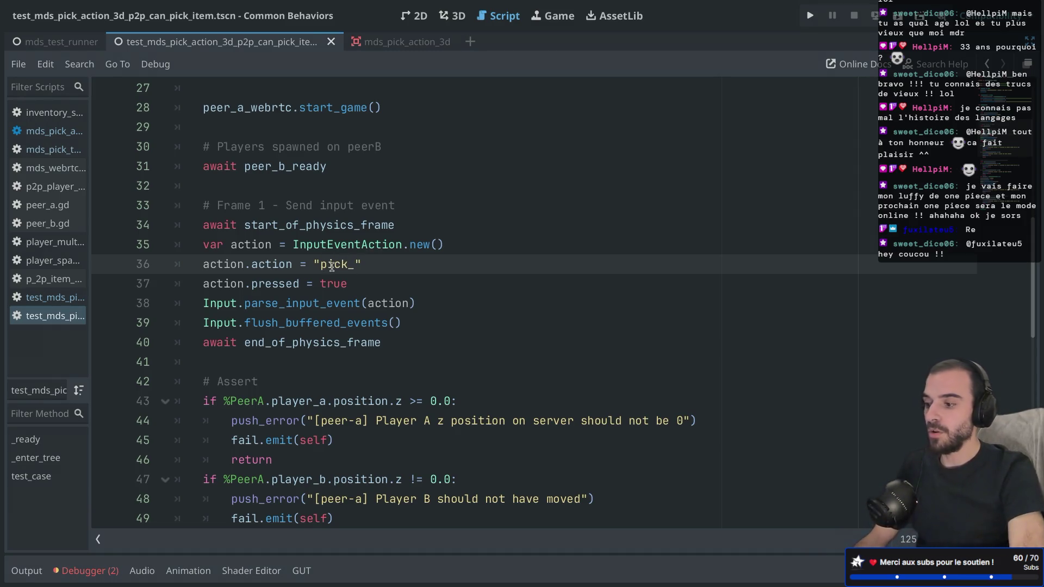
text(b)
mouse_move(348, 265)
mouse_down()
mouse_move(318, 265)
mouse_move(357, 265)
mouse_up()
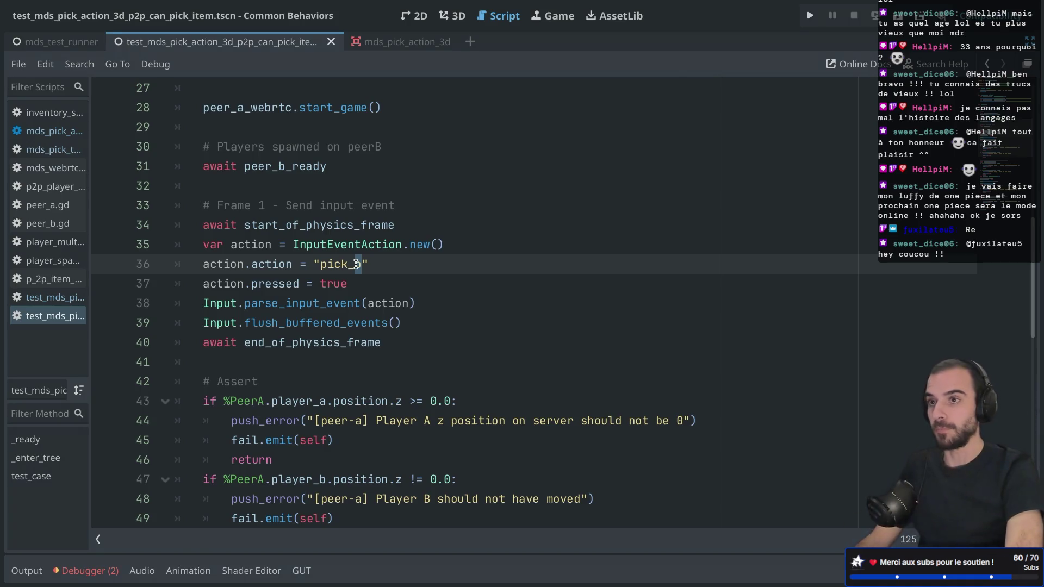
scroll(356, 268, down, 2)
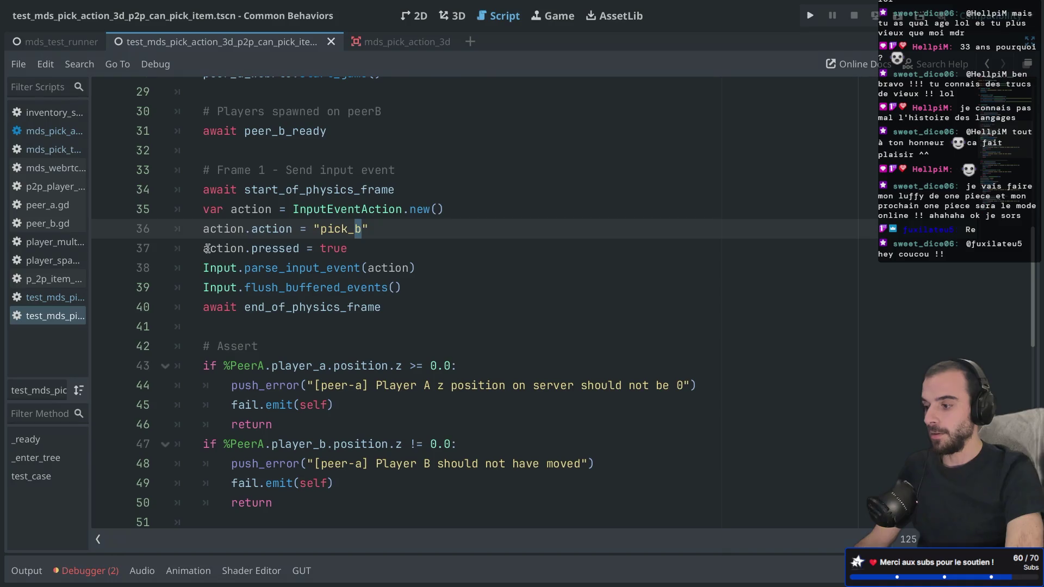
drag(206, 248, 377, 249)
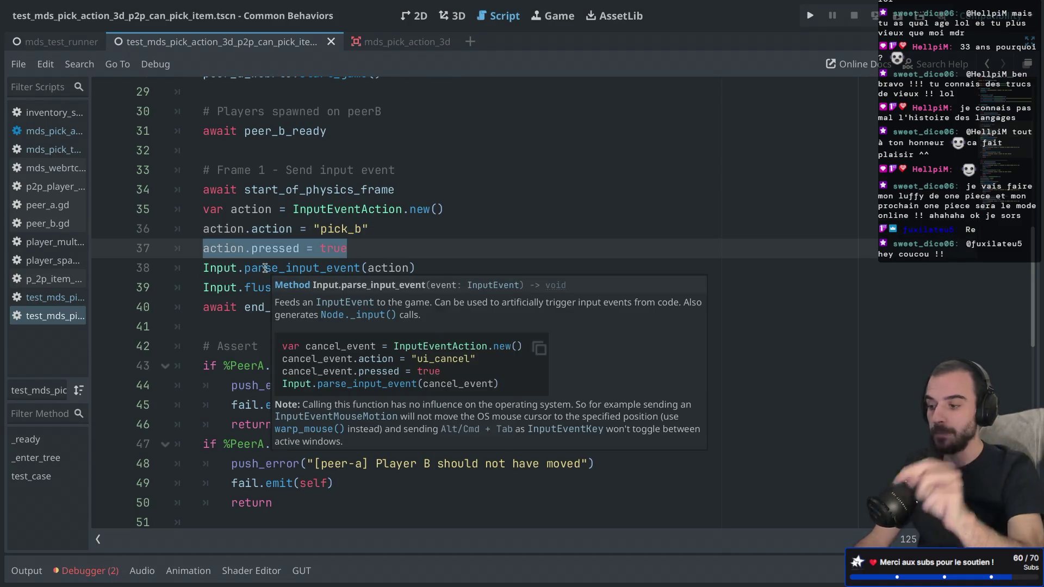
drag(205, 270, 488, 276)
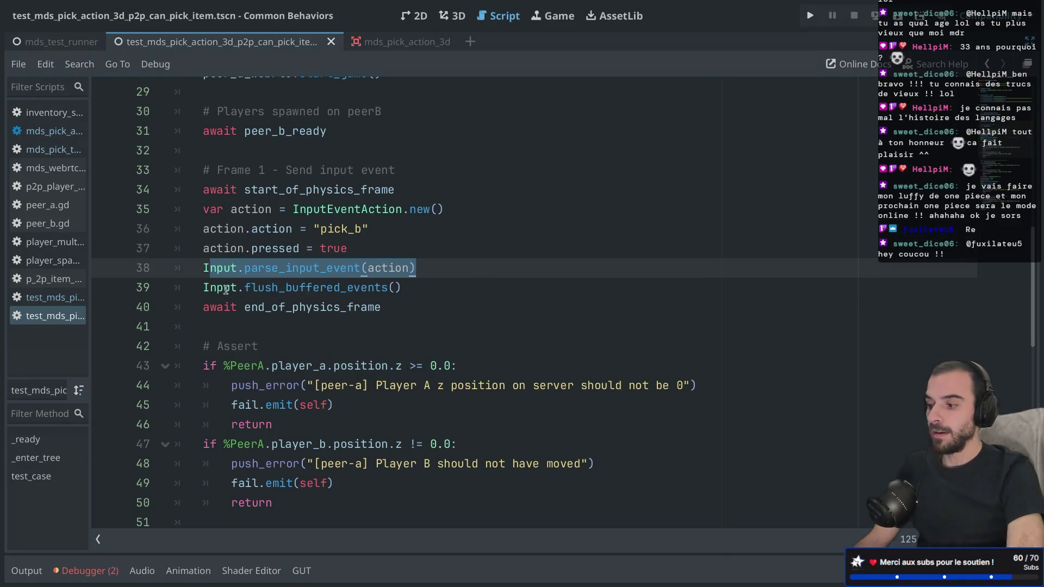
drag(204, 287, 463, 287)
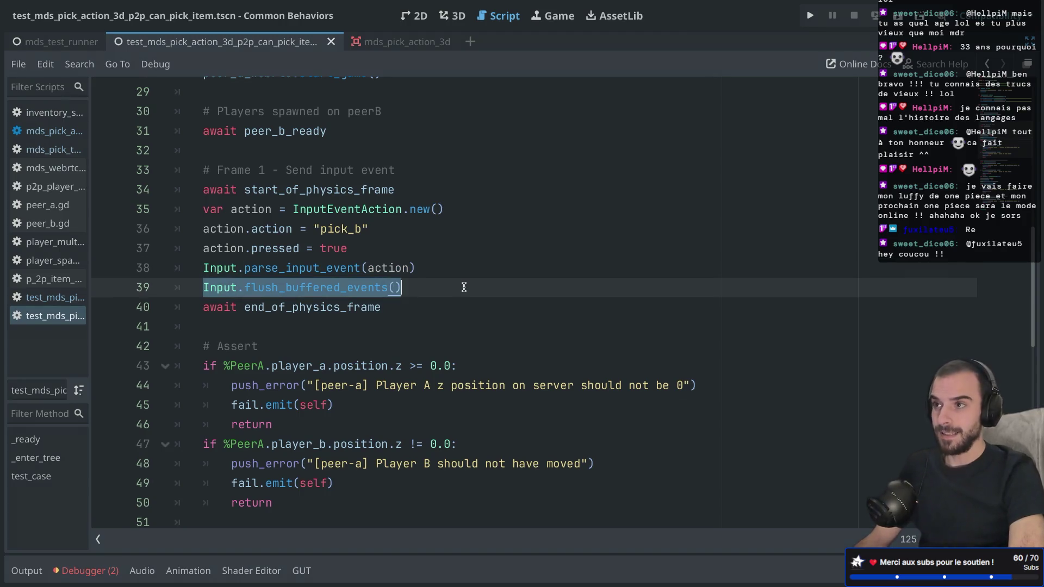
drag(209, 307, 411, 311)
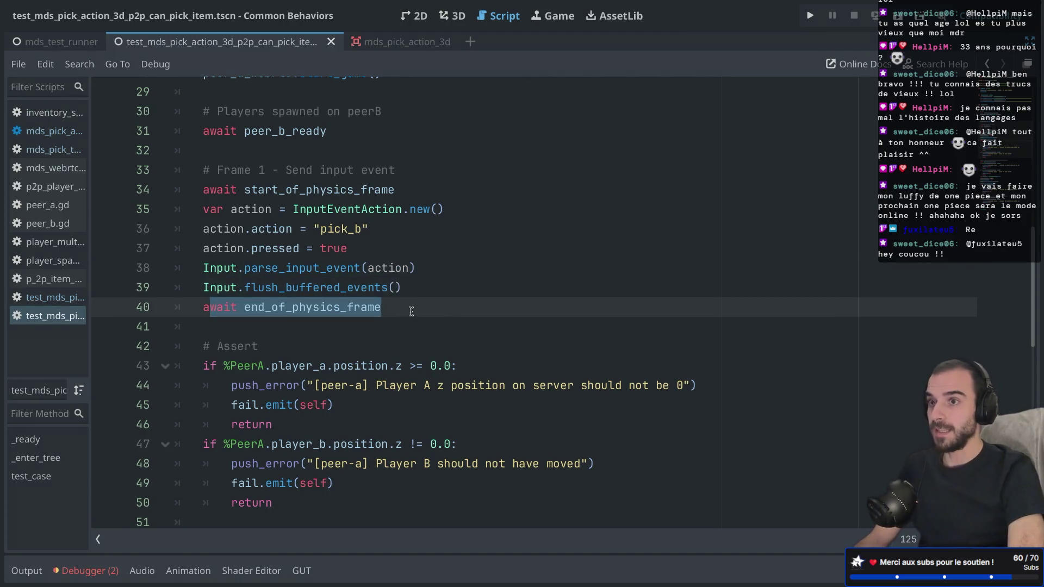
scroll(411, 312, down, 2)
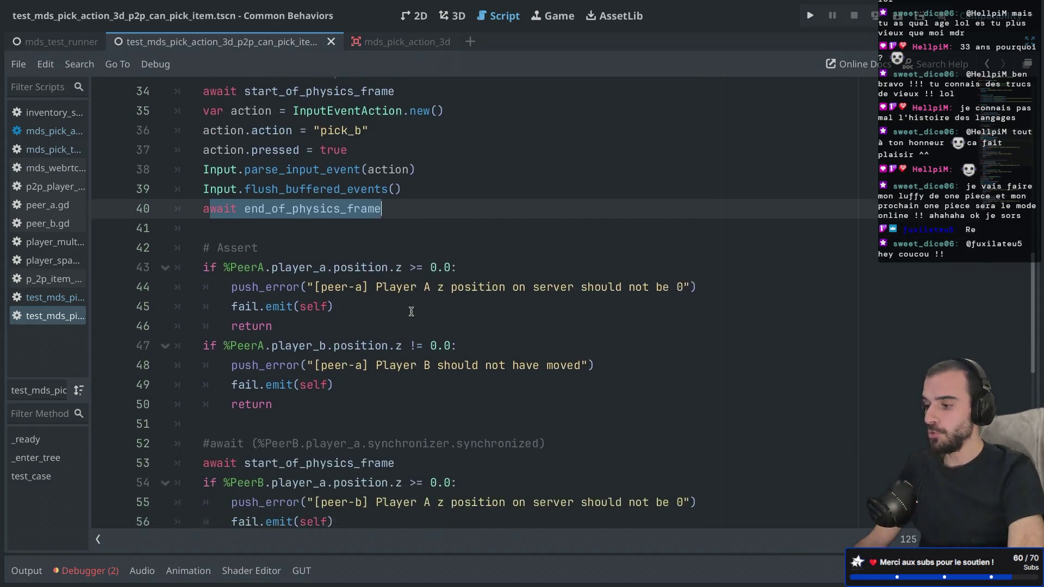
scroll(411, 311, up, 1)
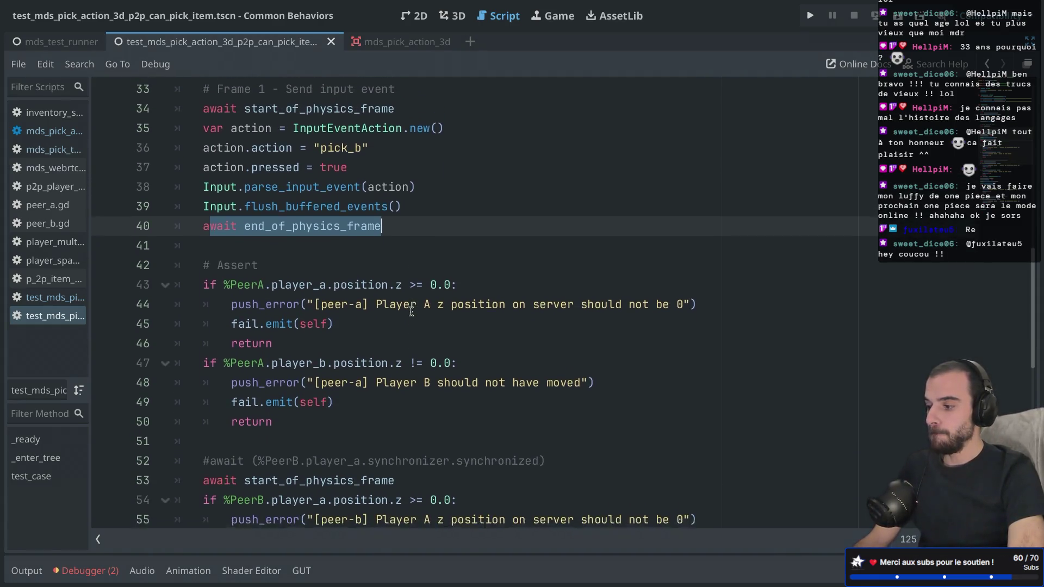
scroll(411, 312, down, 1)
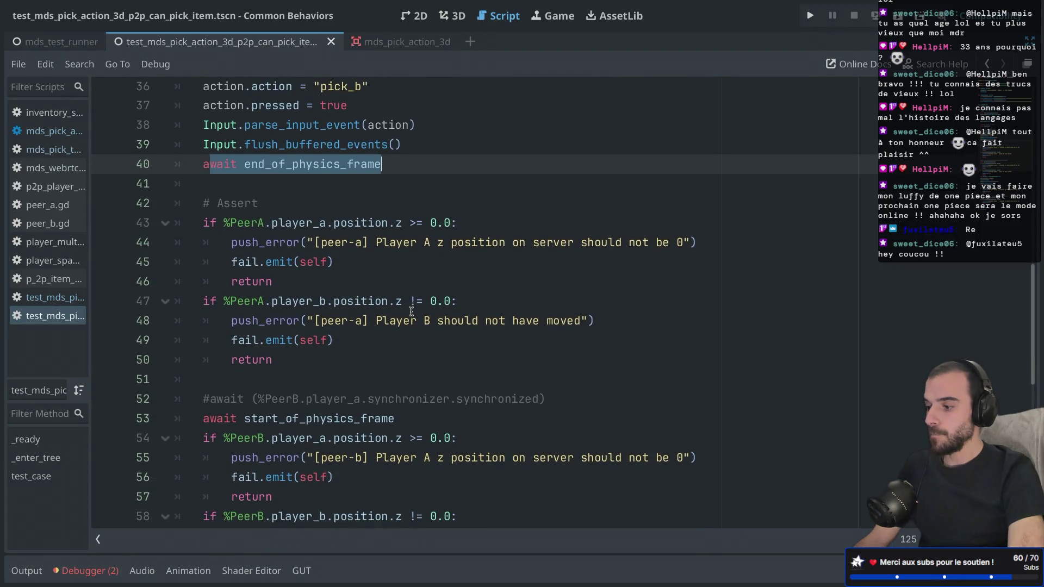
scroll(411, 311, up, 2)
scroll(411, 311, down, 5)
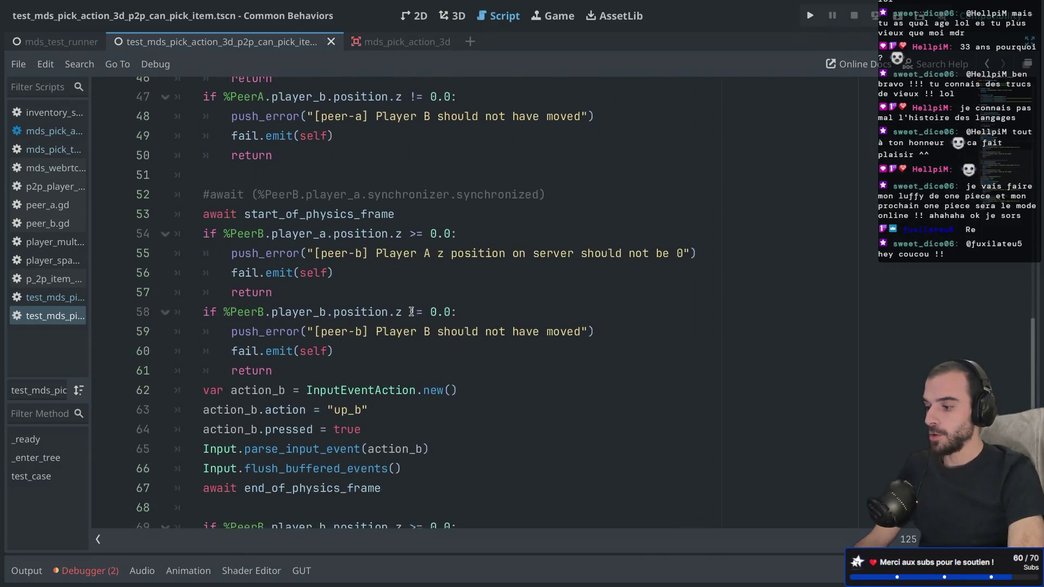
scroll(411, 312, down, 2)
Delete the PeerB position checks, the up_b input block and leftover blank lines.
mouse_move(200, 116)
mouse_down()
mouse_move(380, 123)
mouse_move(256, 371)
mouse_move(292, 468)
mouse_up()
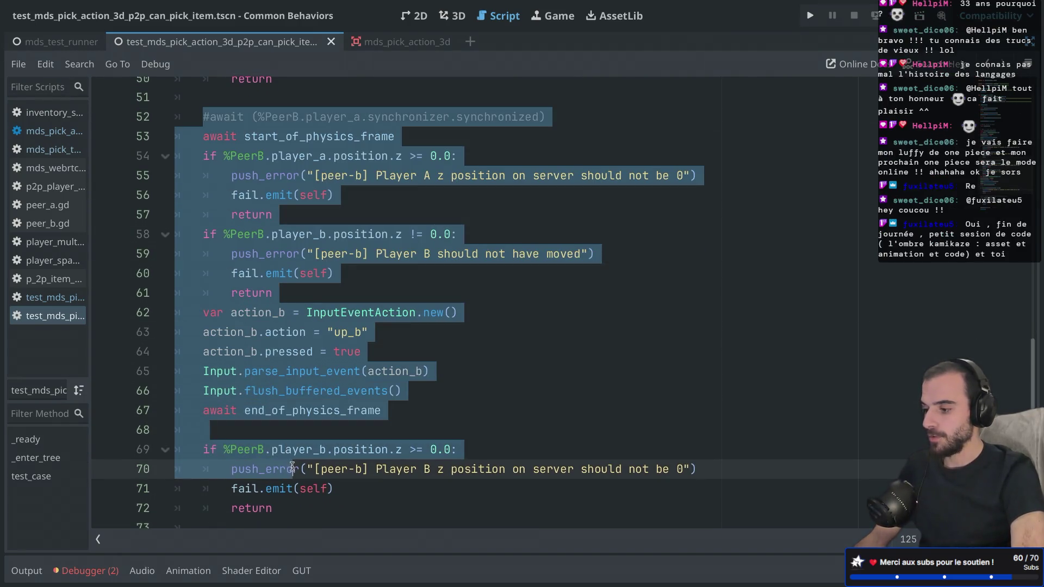
key(Delete)
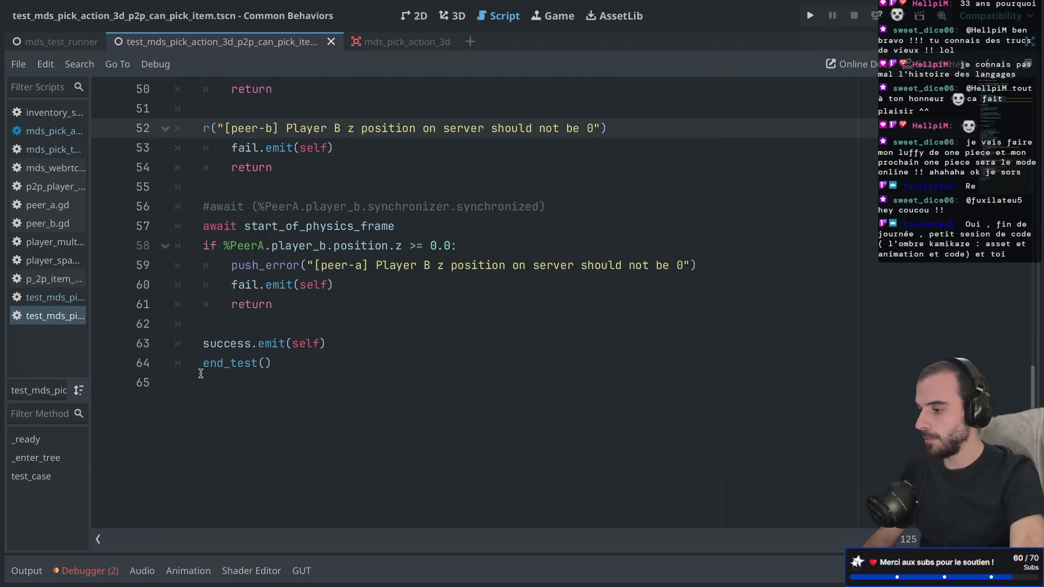
drag(308, 308, 167, 125)
key(Delete)
key(Delete)
key(BackSpace)
key(Delete)
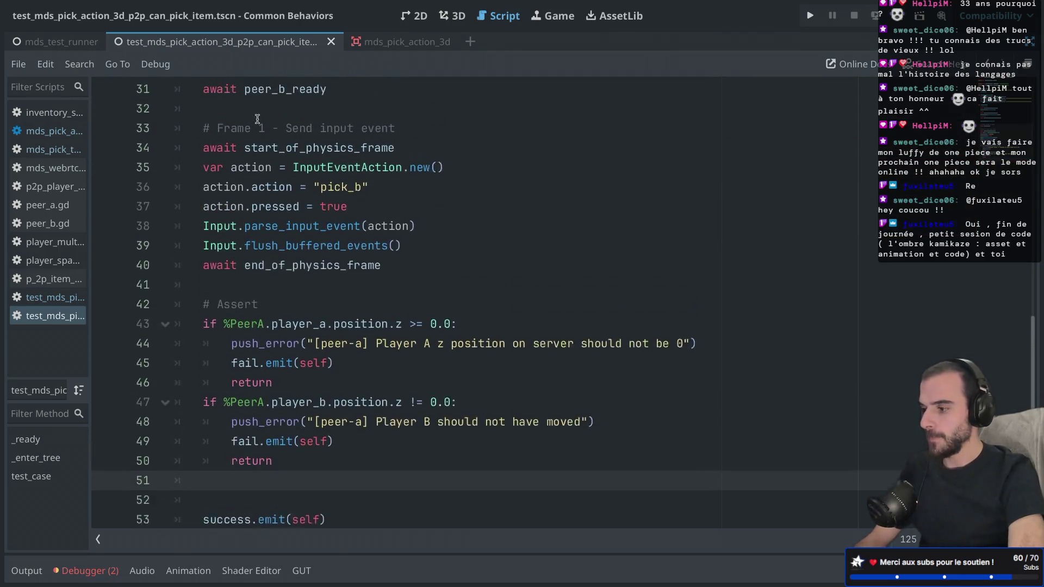
Review the remaining PeerA player_a assertions leading to success.emit.
scroll(298, 191, down, 1)
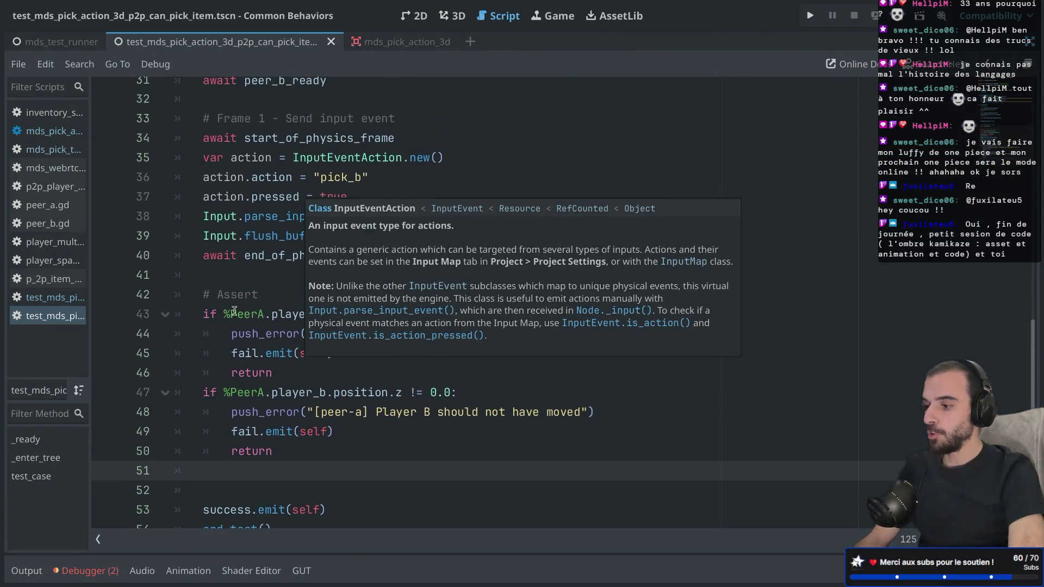
click(222, 314)
mouse_move(305, 314)
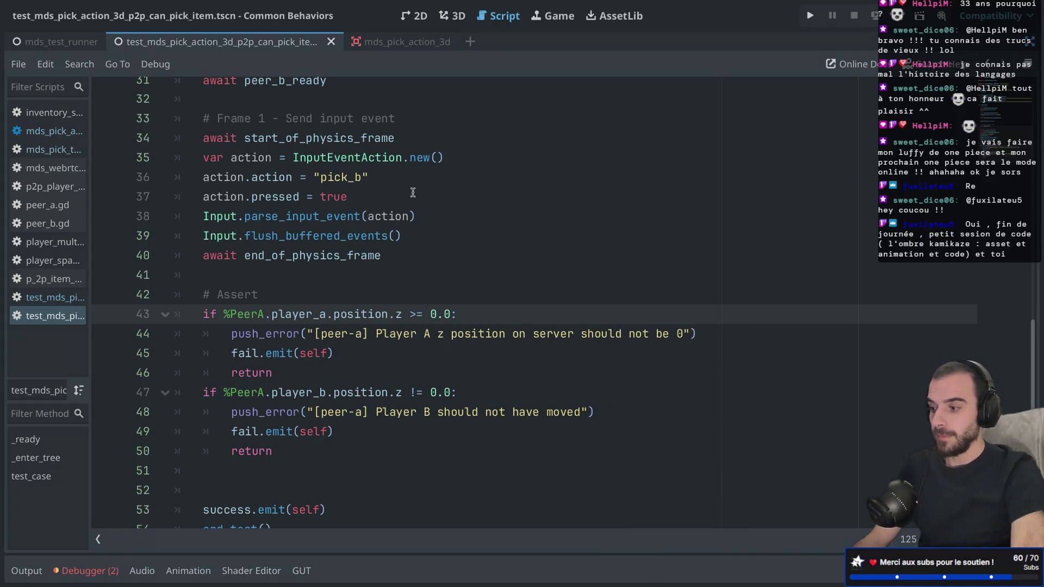
scroll(412, 192, up, 2)
drag(419, 182, 420, 161)
key(ctrl+c)
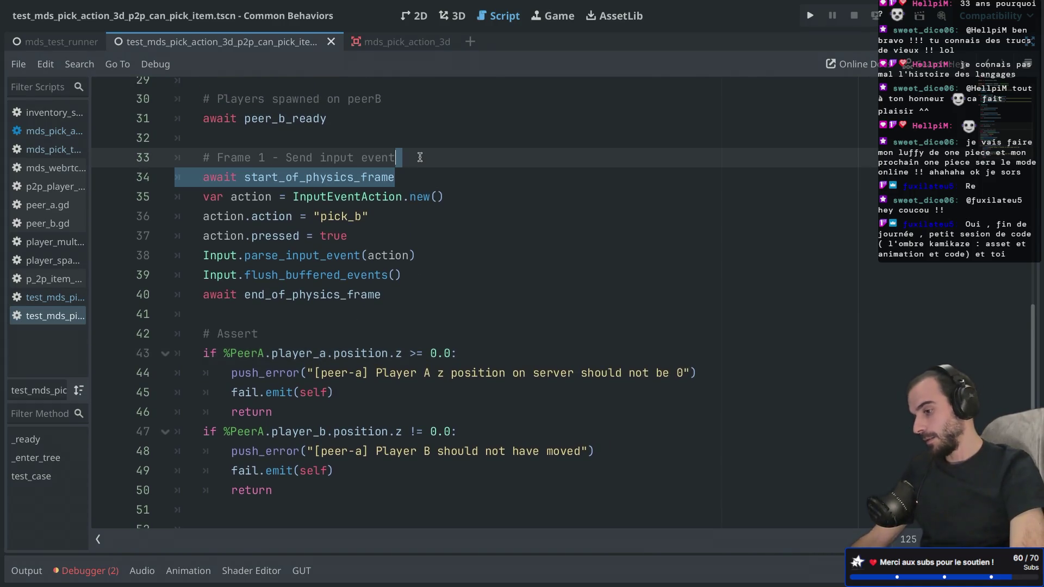
scroll(409, 234, up, 2)
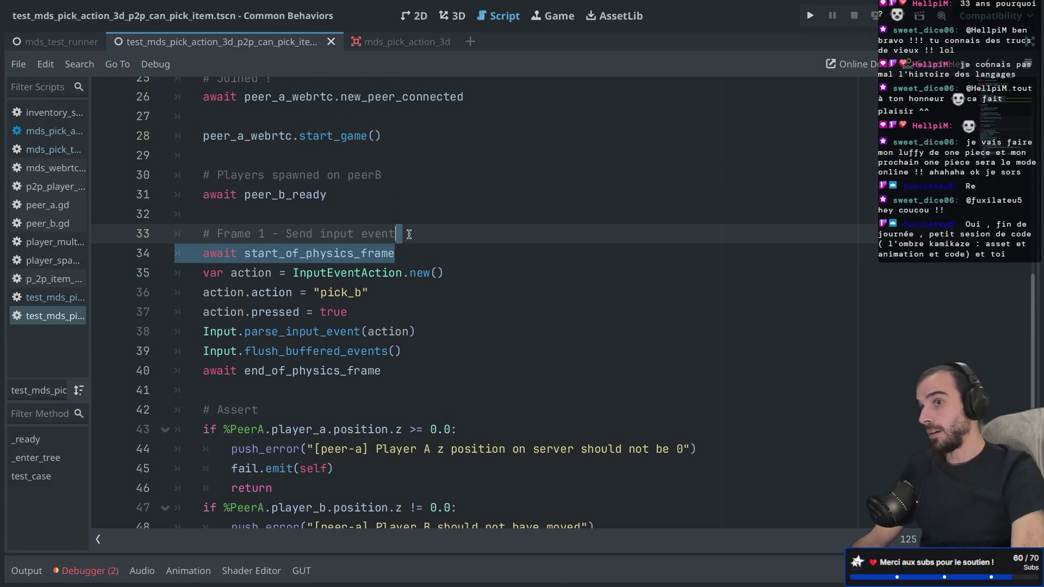
Insert another await start_of_physics_frame line after the peer_b_ready await.
click(358, 195)
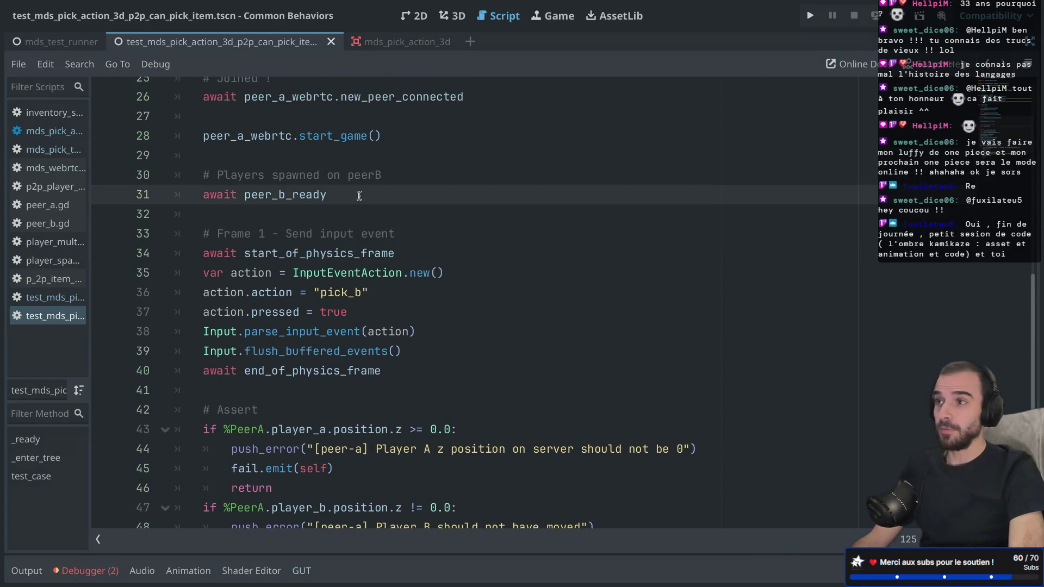
key(Return)
key(Return)
key(ctrl+v)
Comment that target-area collision needs one physics frame, then run the test scene.
click(273, 226)
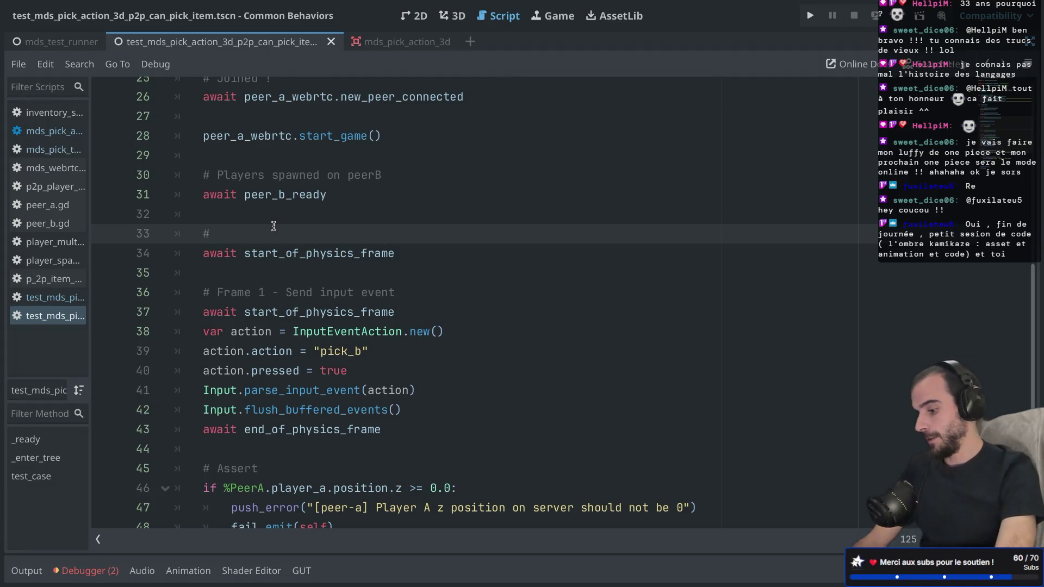
text( Colli)
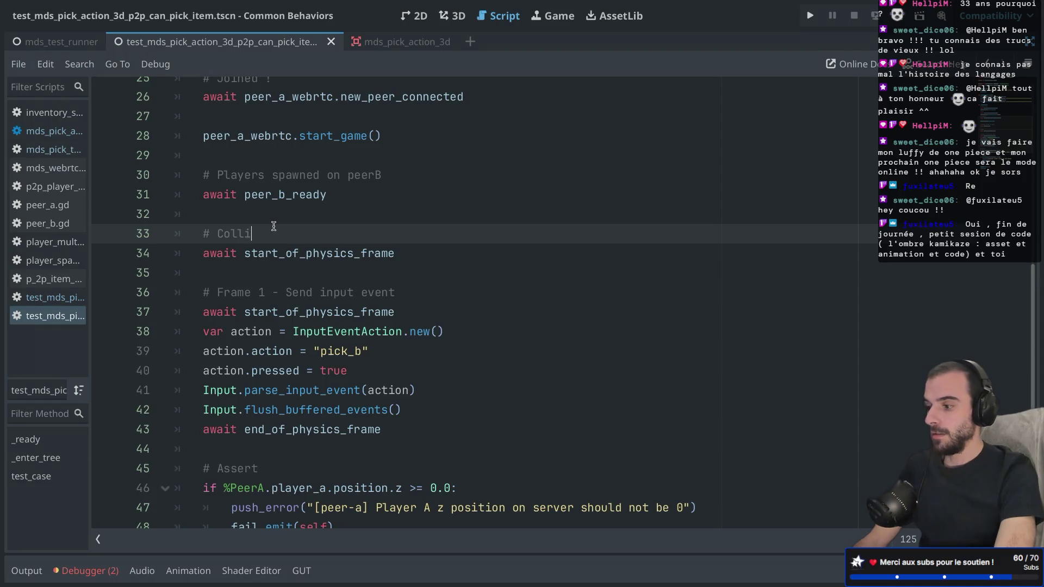
text(sion with target a)
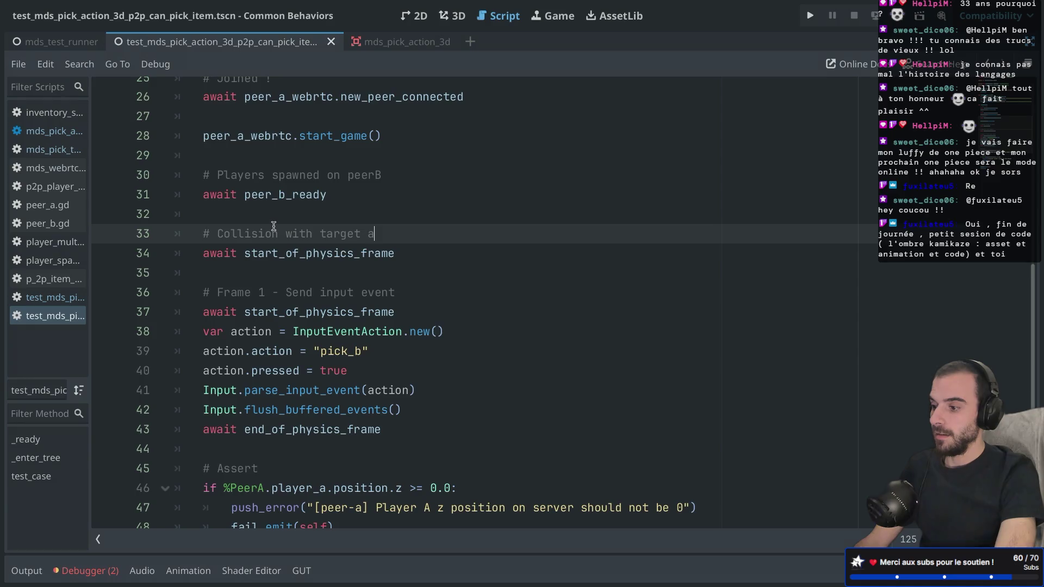
text(rea should occur,)
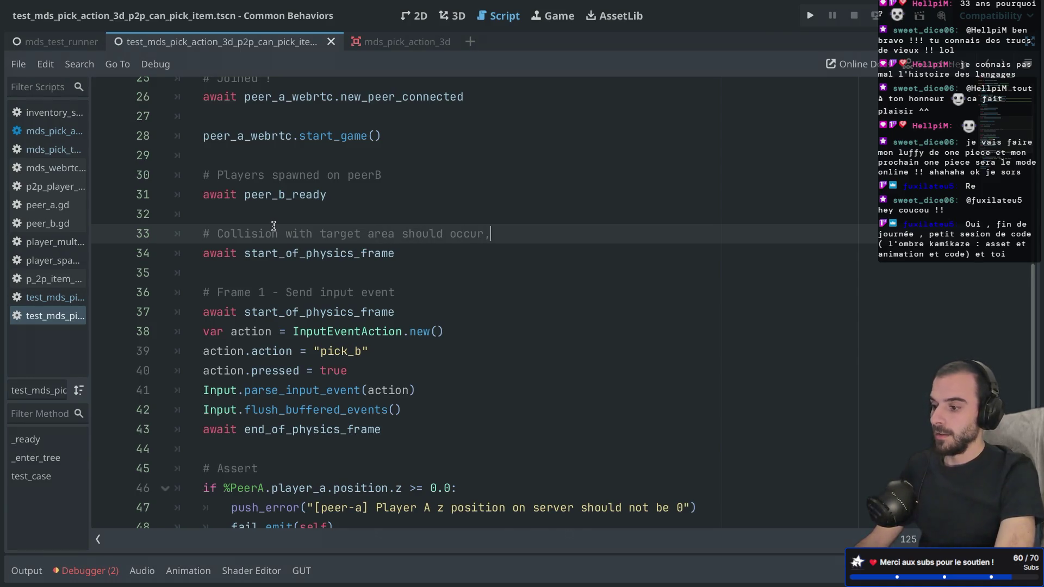
key(Return)
text(so w)
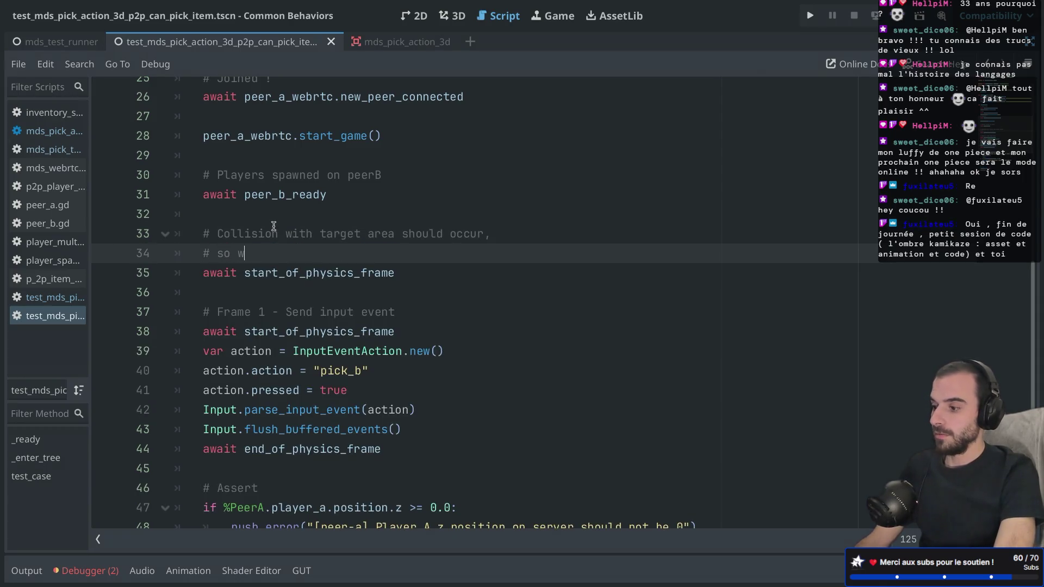
text(e wait )
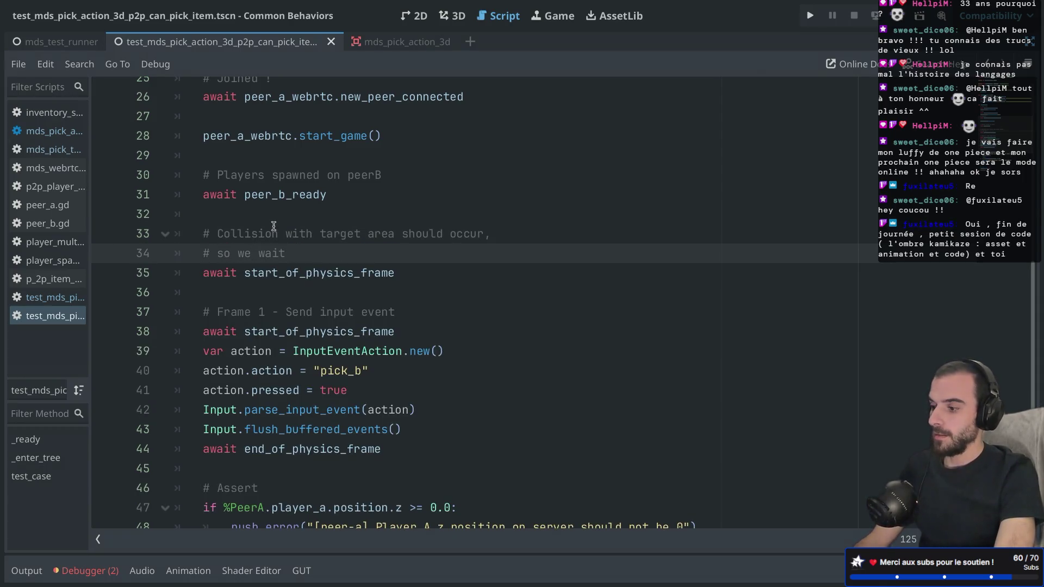
text(for)
key(BackSpace)
text(one)
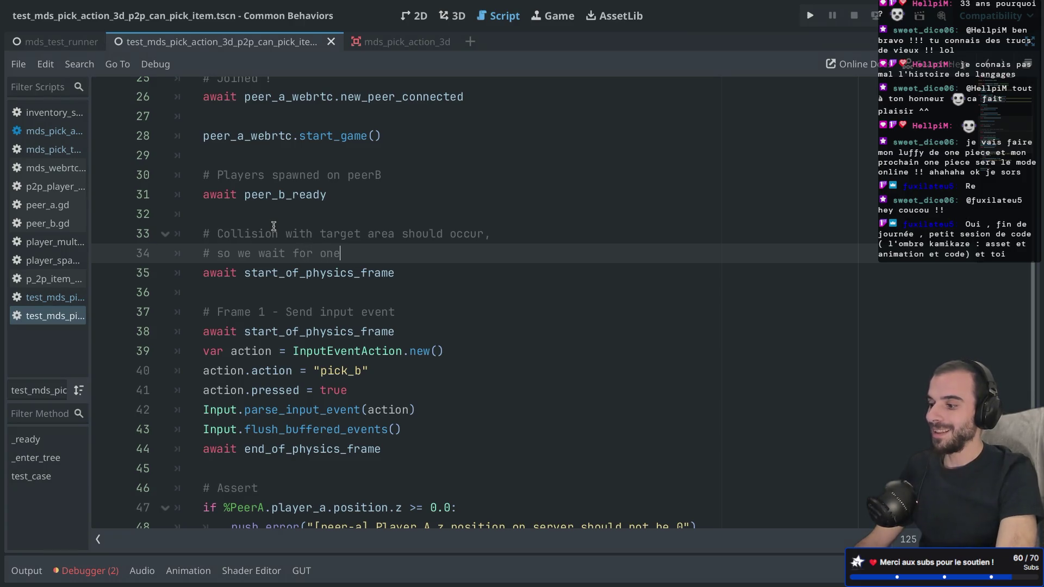
text( physics f)
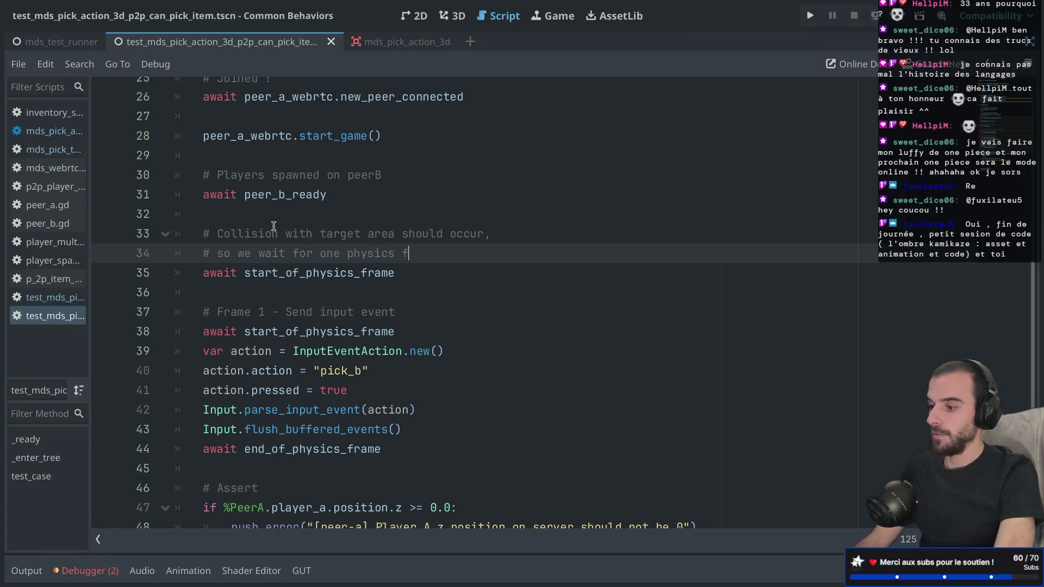
text(rame)
click(335, 217)
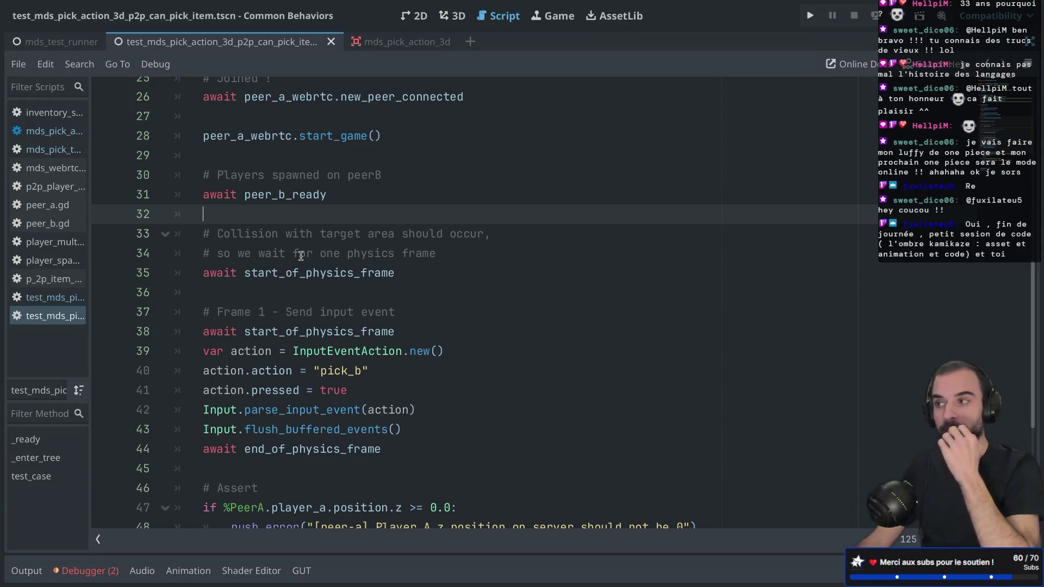
click(898, 15)
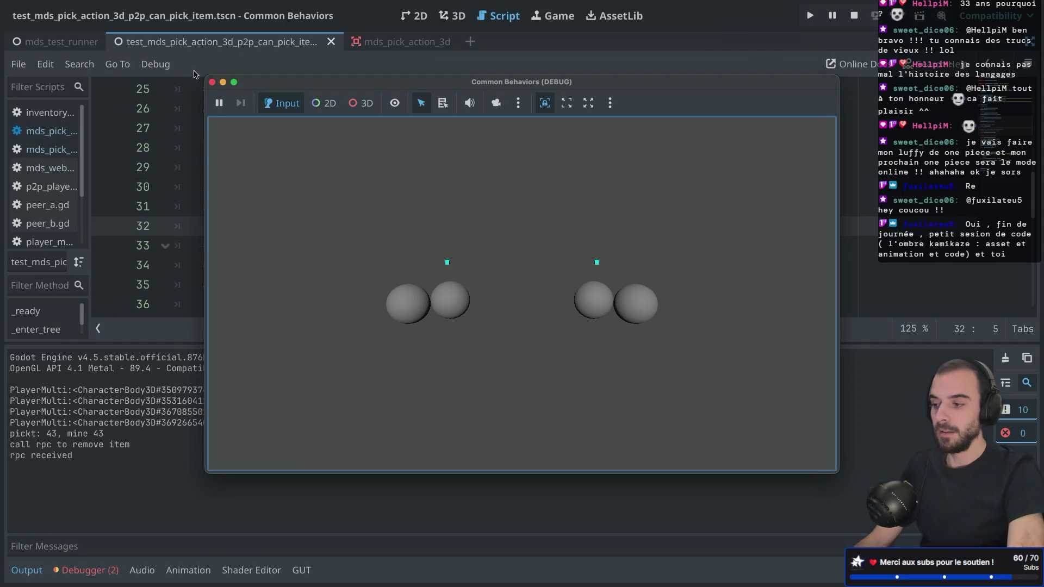
Stop the running test game and scroll the output log up to the item-removal RPC messages.
click(212, 82)
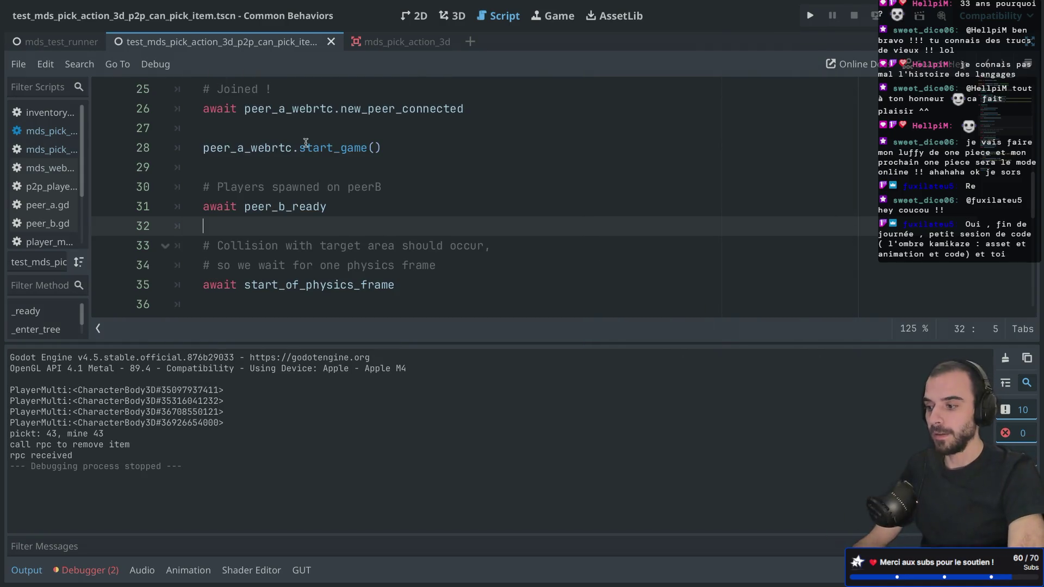
scroll(306, 143, up, 2)
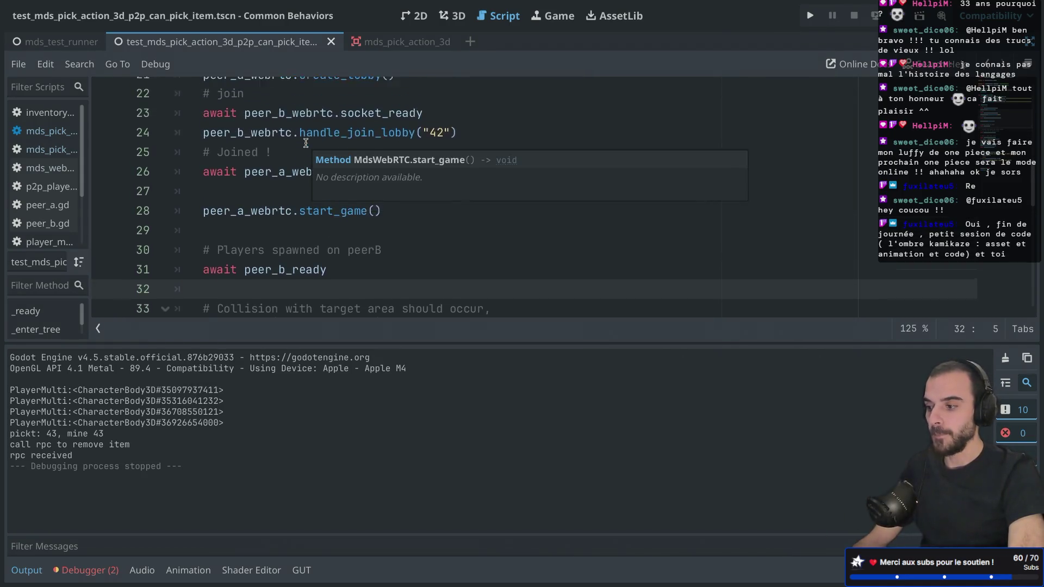
Collapse the output panel and review the start_of_physics_frame wait on line 35.
click(29, 575)
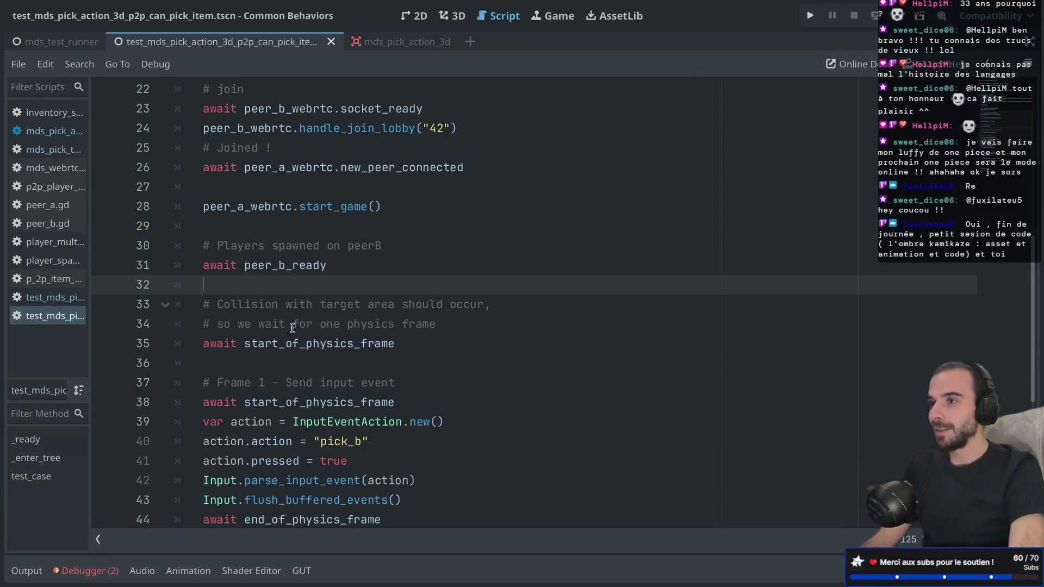
scroll(273, 308, down, 2)
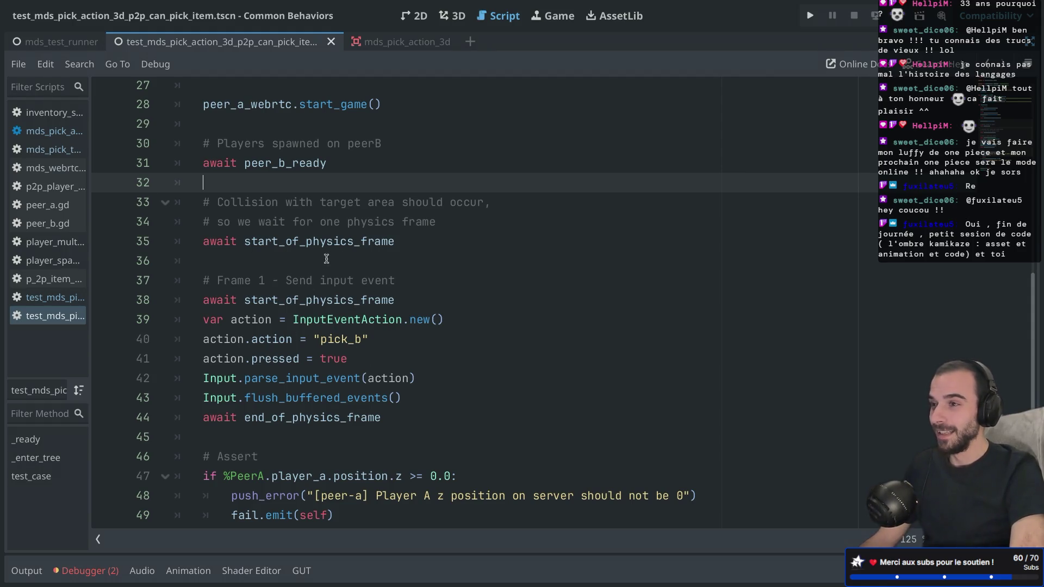
click(278, 241)
double_click(279, 241)
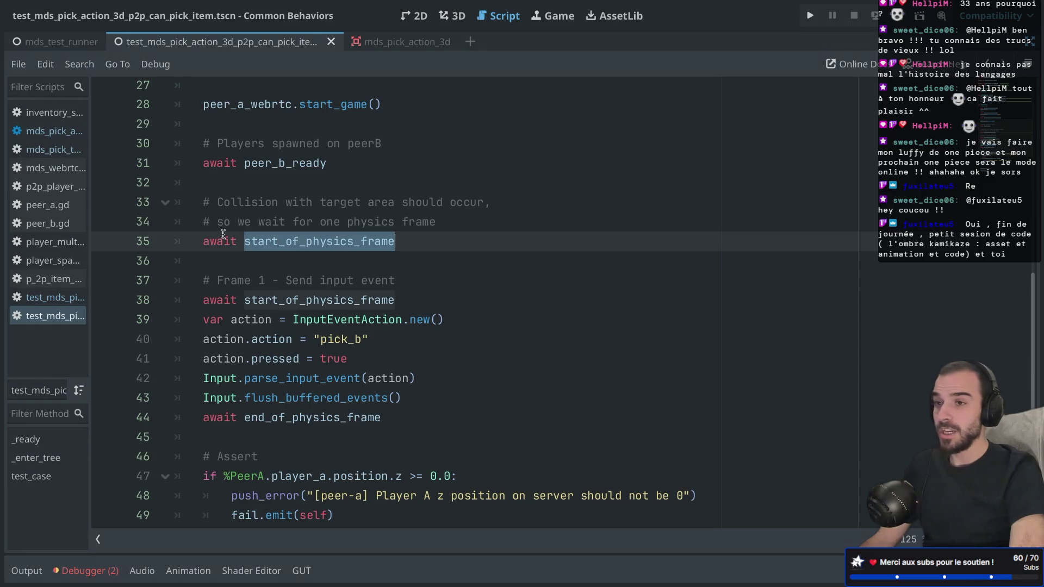
mouse_move(429, 245)
mouse_down()
mouse_move(480, 229)
mouse_move(434, 239)
mouse_move(459, 221)
mouse_up()
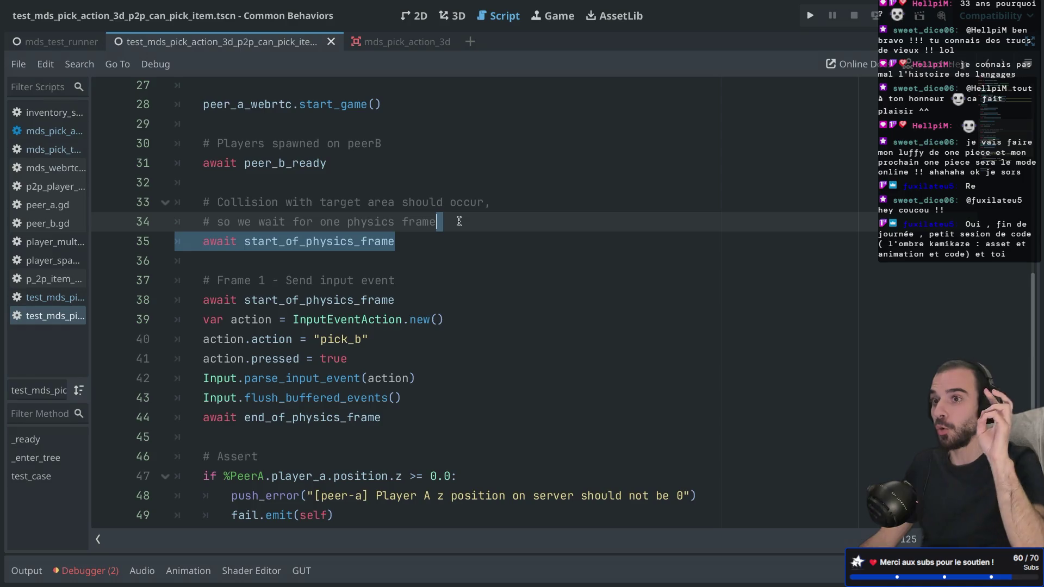
scroll(459, 222, down, 2)
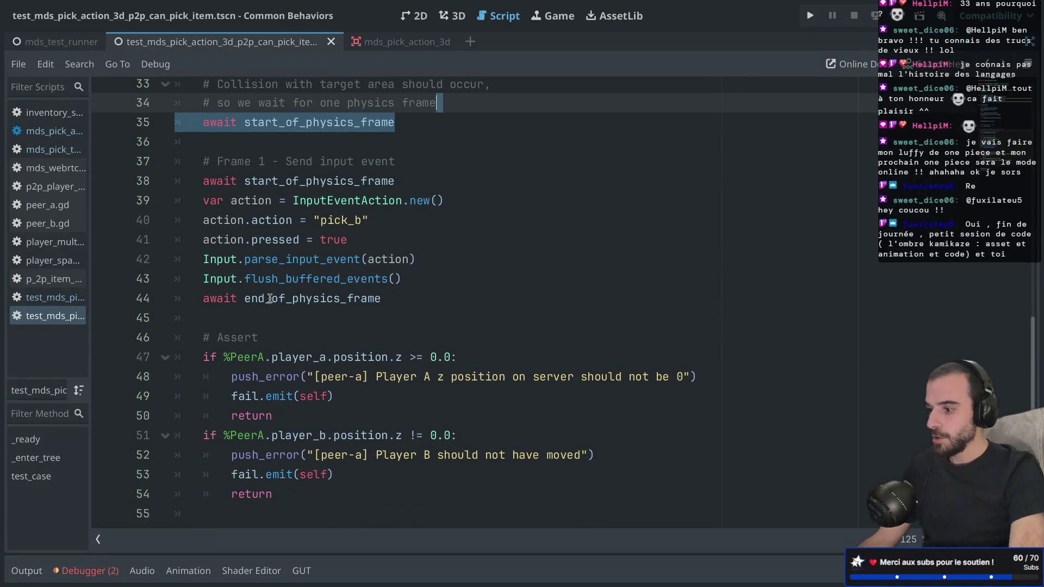
Change %PeerA to %PeerB in the line 47 assertion.
click(264, 356)
key(BackSpace)
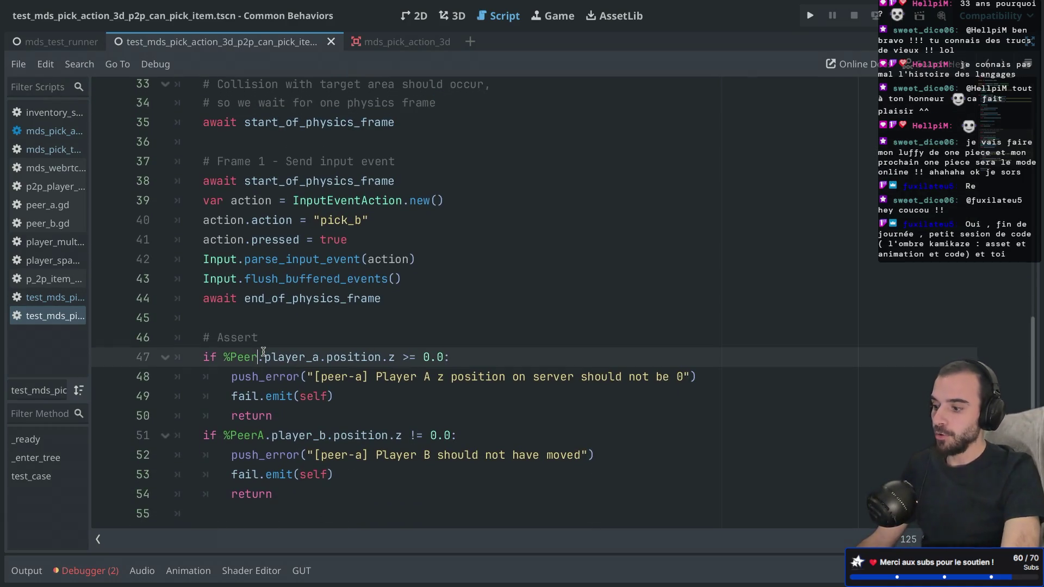
text(B)
drag(230, 359, 262, 360)
click(309, 359)
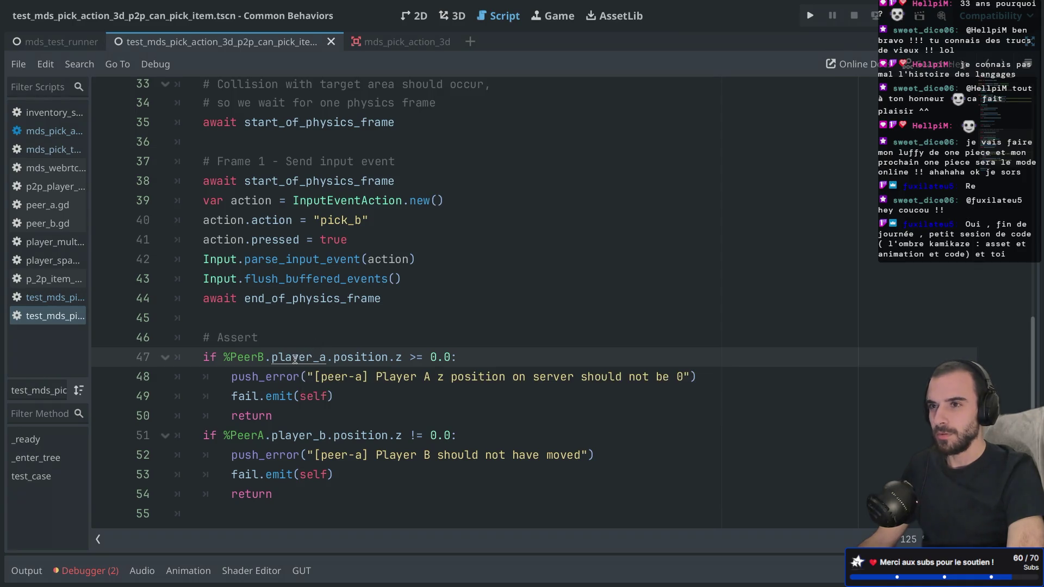
Restore the scene, inspector and filesystem docks and run the test scene again with F6.
key(ctrl+shift+F11)
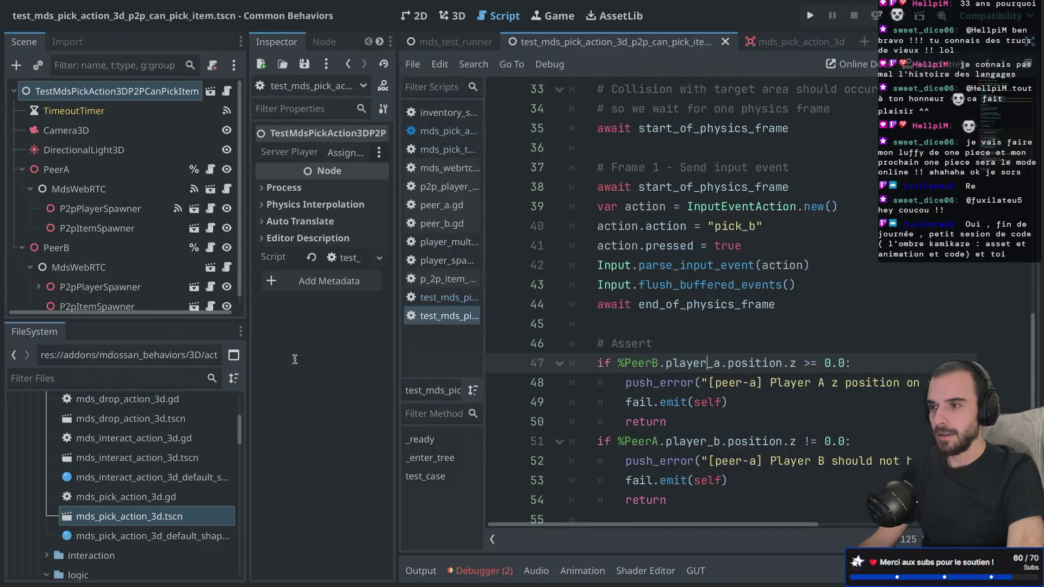
scroll(108, 205, down, 1)
key(F6)
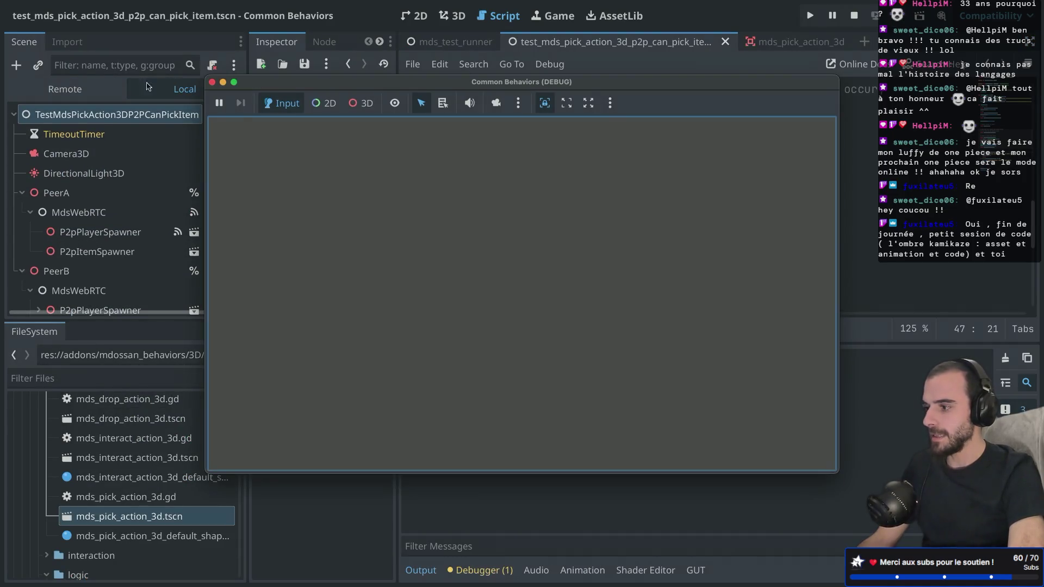
Show the running game's Remote scene tree and move the game window off the code.
click(112, 89)
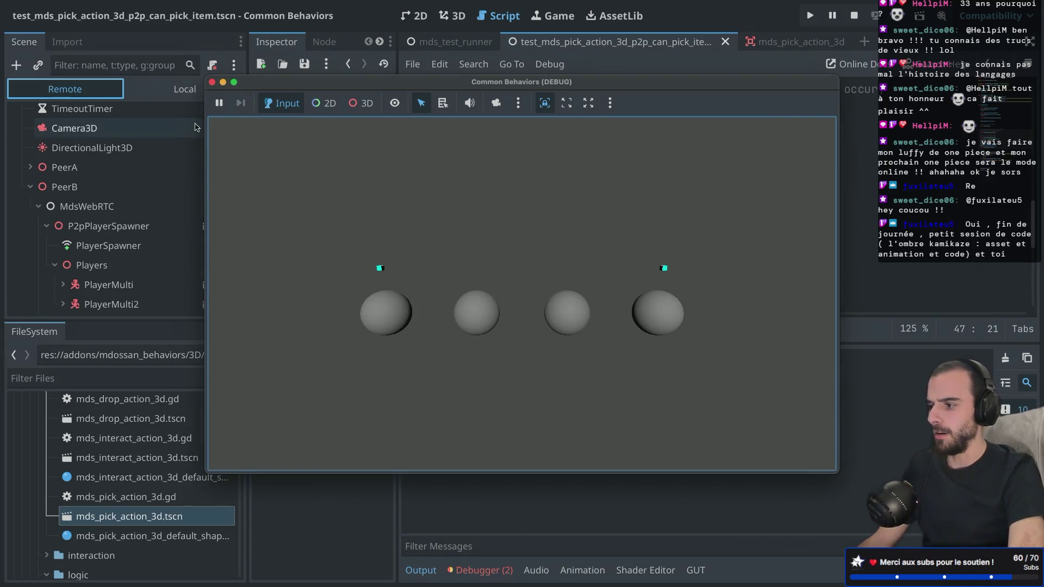
mouse_move(319, 111)
mouse_down()
mouse_move(387, 223)
mouse_move(422, 353)
mouse_up()
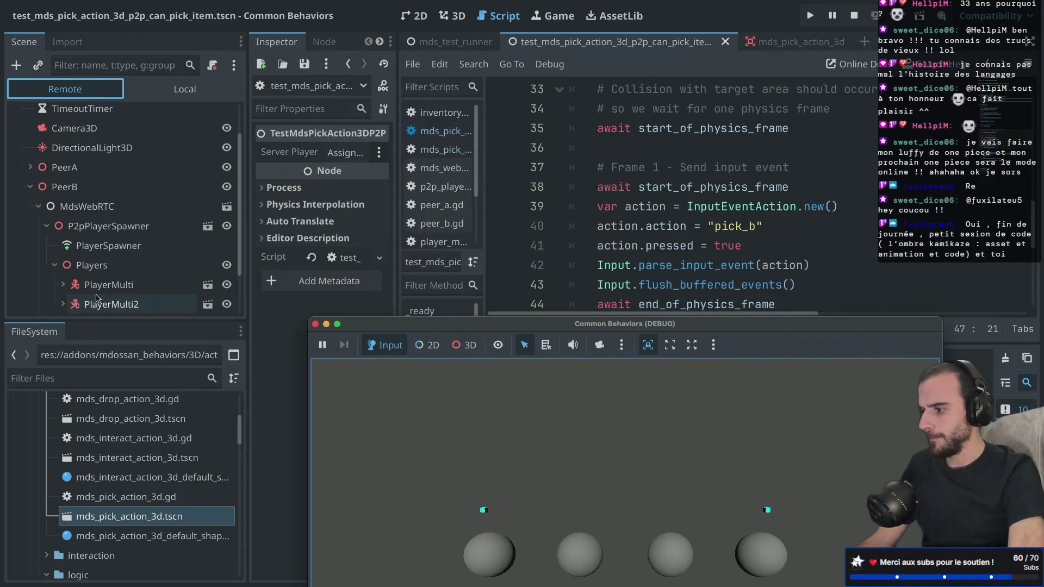
scroll(46, 224, down, 2)
scroll(47, 224, down, 1)
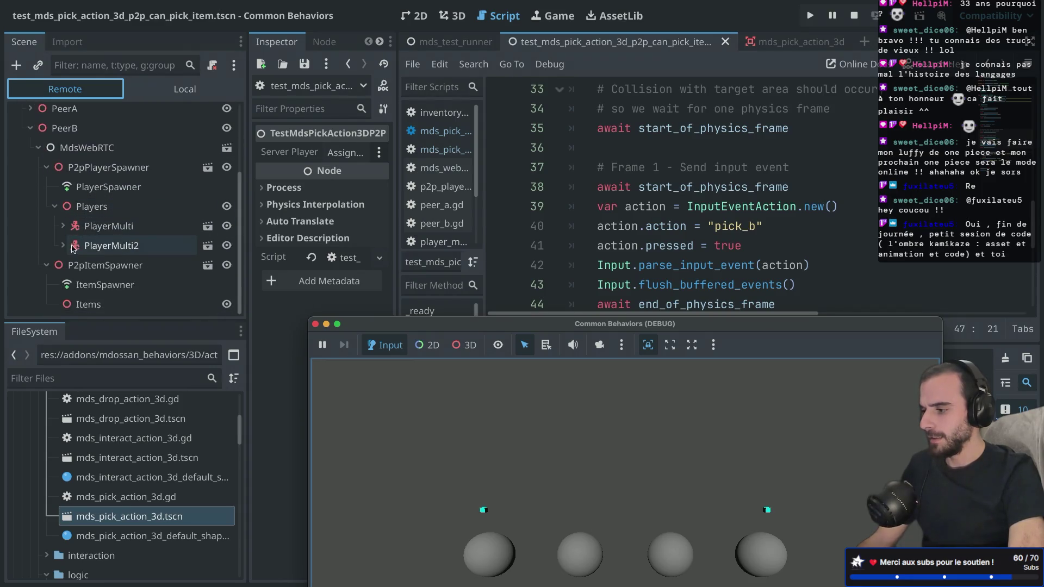
Expand PeerB's PlayerMulti2 to reveal MdsInventoryLogic, then select %PeerB on line 47.
click(62, 225)
scroll(100, 195, down, 6)
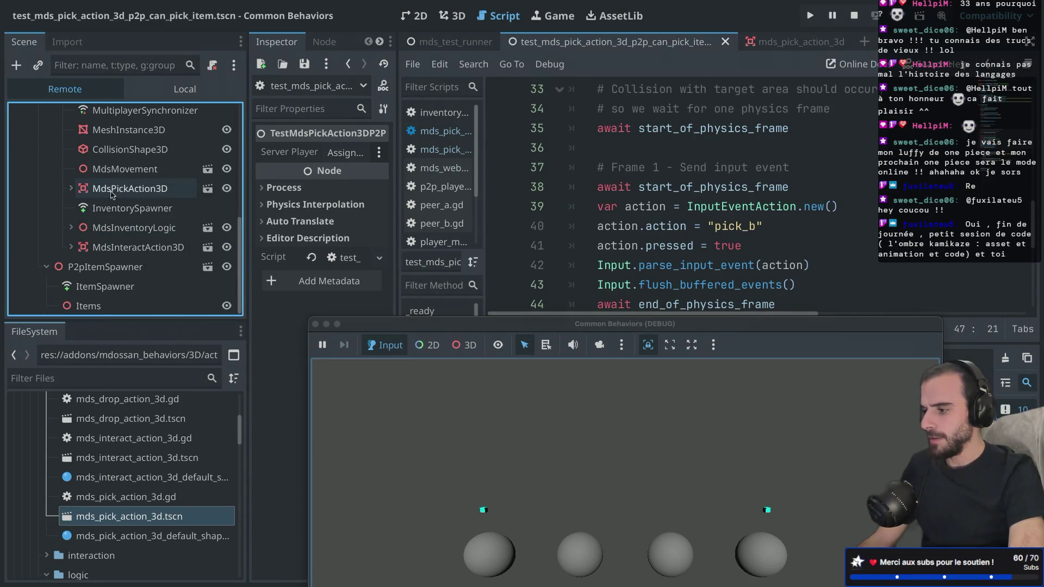
scroll(107, 233, up, 3)
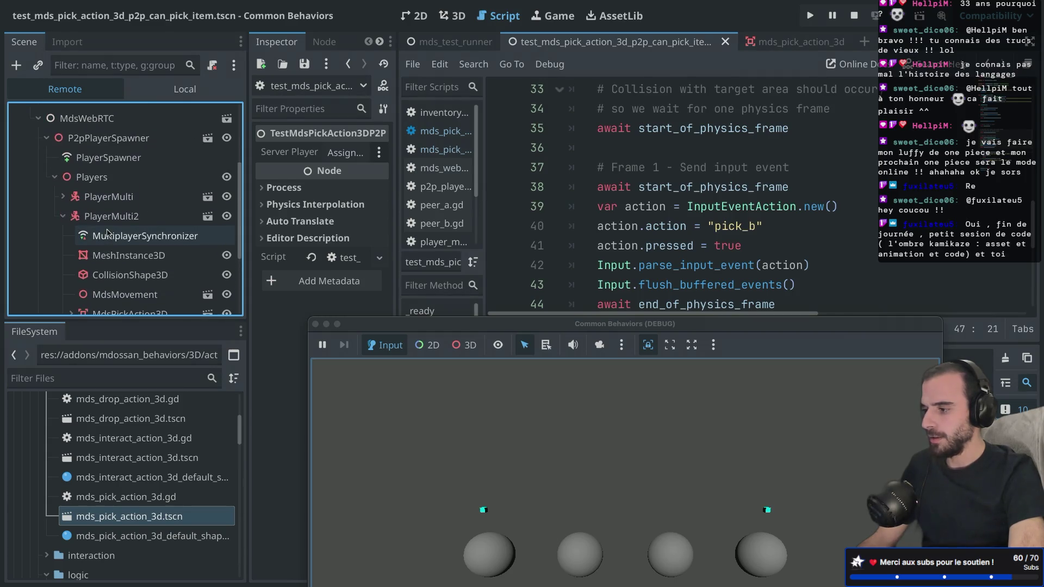
scroll(99, 219, down, 2)
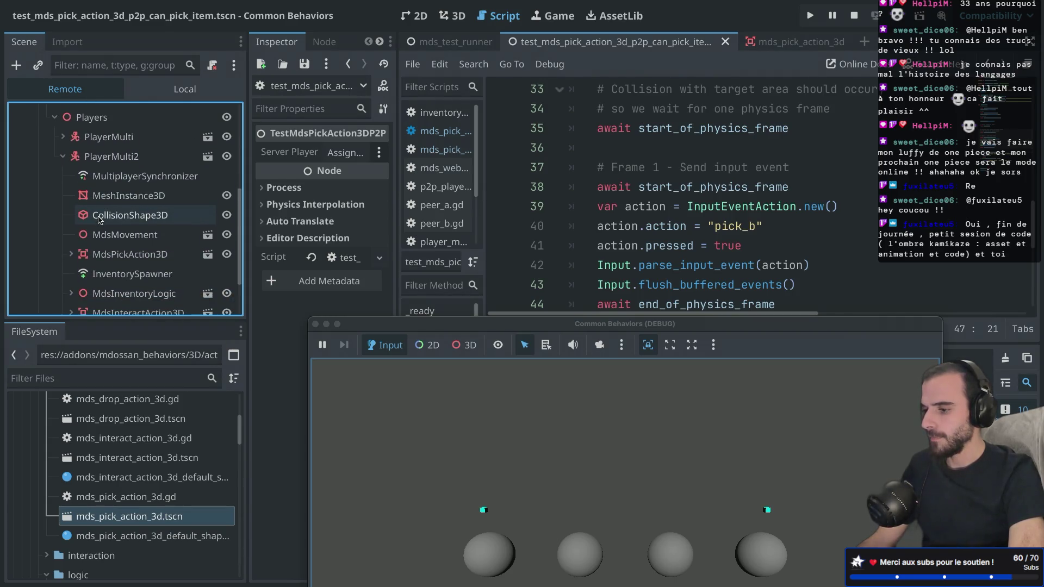
drag(463, 325, 469, 422)
scroll(663, 166, down, 2)
scroll(663, 166, down, 2)
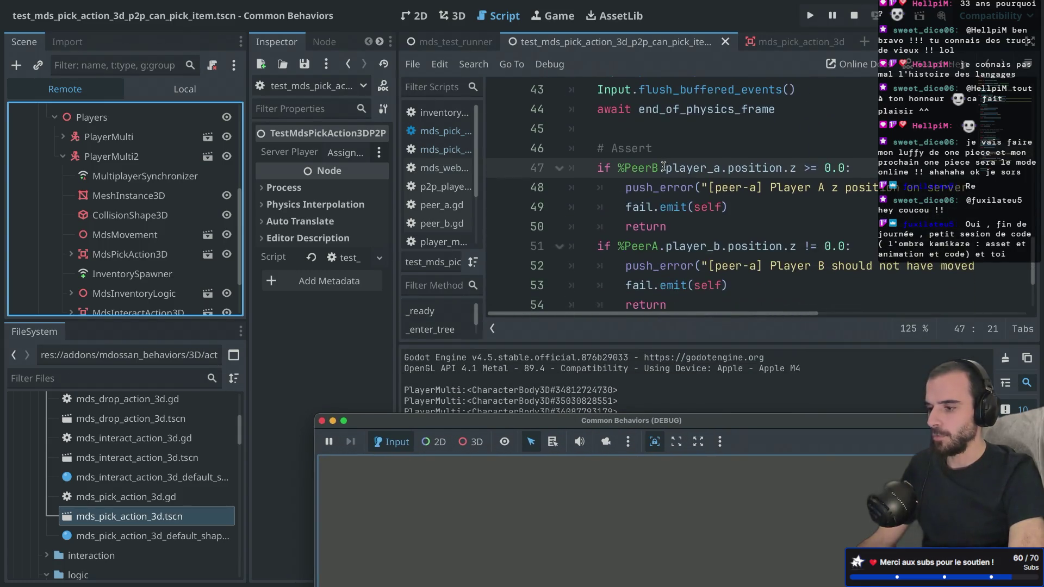
drag(618, 169, 658, 168)
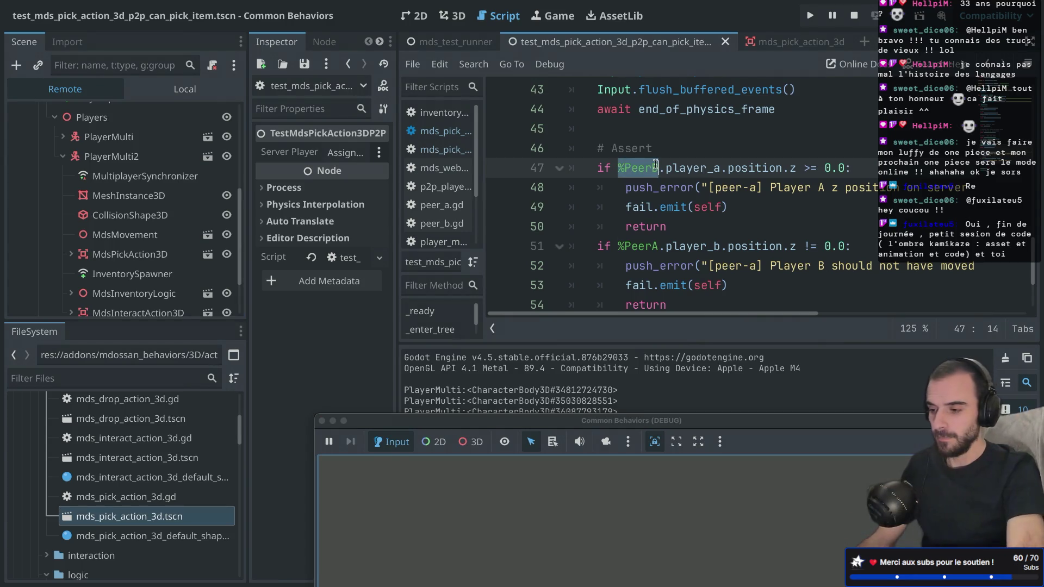
Replace player_a with player_b in the line 47 assertion.
double_click(690, 174)
text(playe)
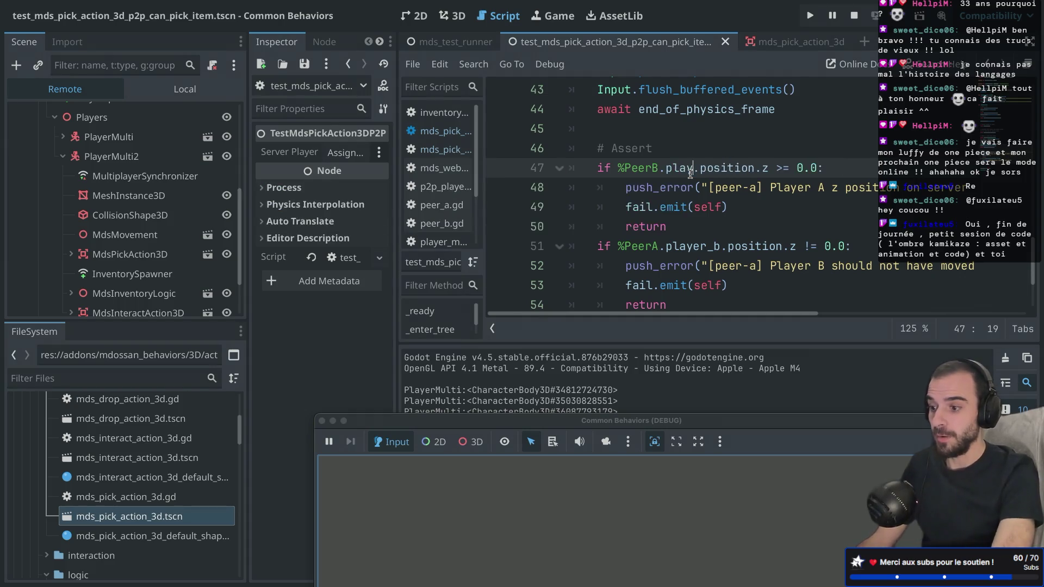
key(Down)
key(Return)
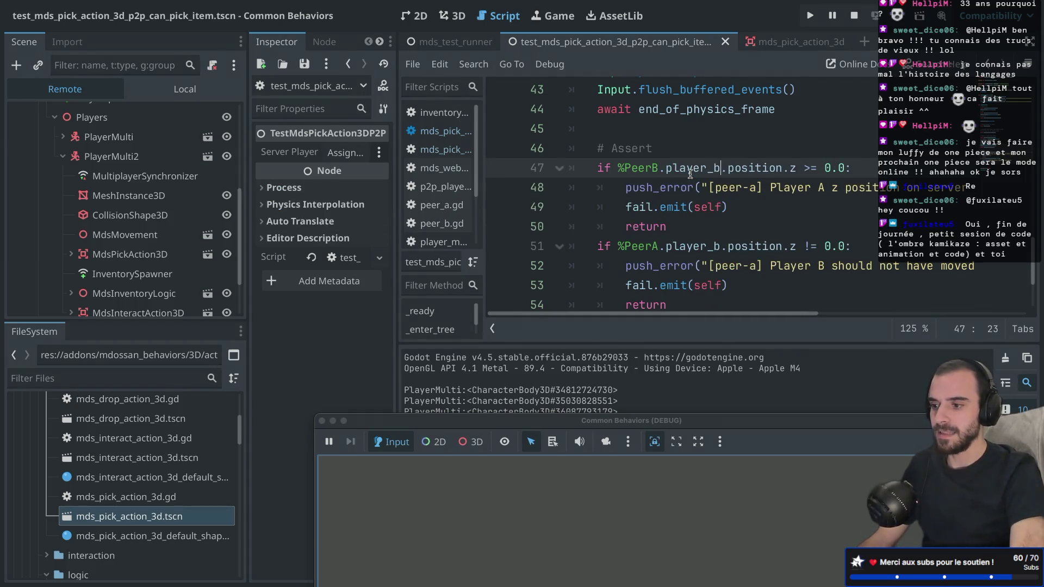
drag(618, 168, 657, 165)
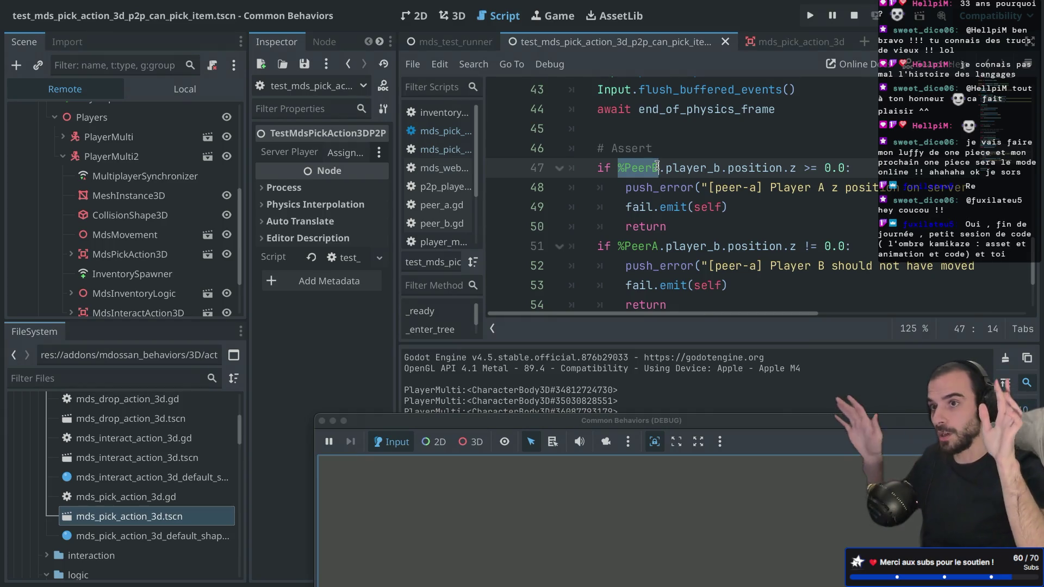
click(644, 168)
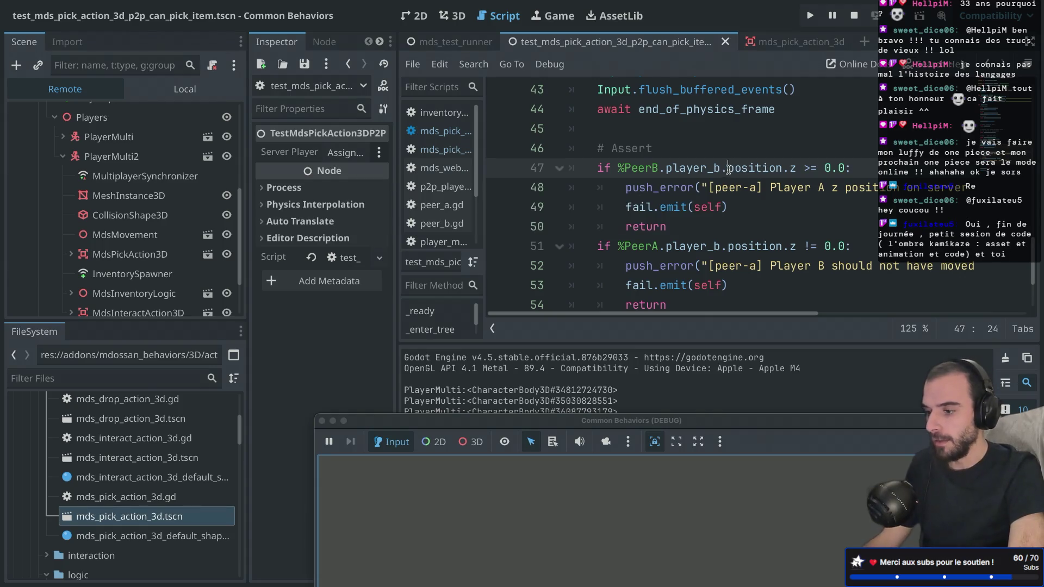
Swap the position comparison for get_node("MdsInventoryLogic") and hide the side docks.
drag(726, 169, 851, 168)
key(BackSpace)
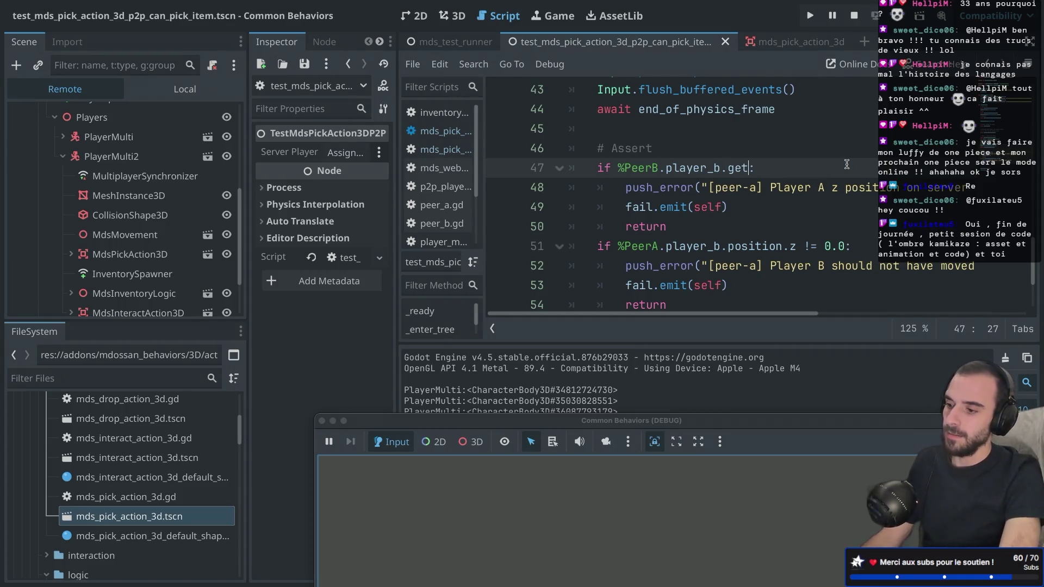
text(_node()
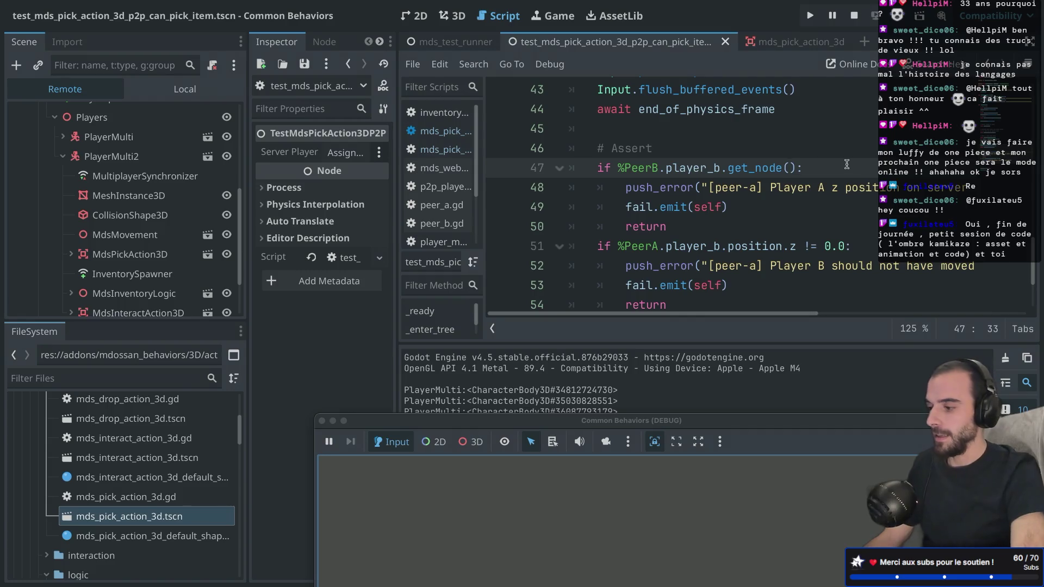
scroll(96, 174, up, 1)
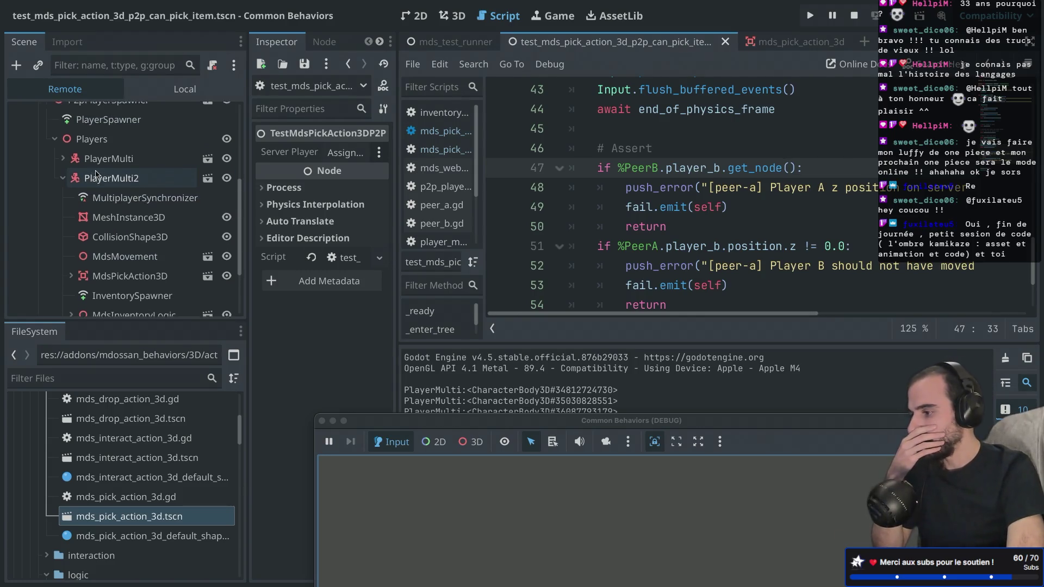
scroll(96, 174, up, 1)
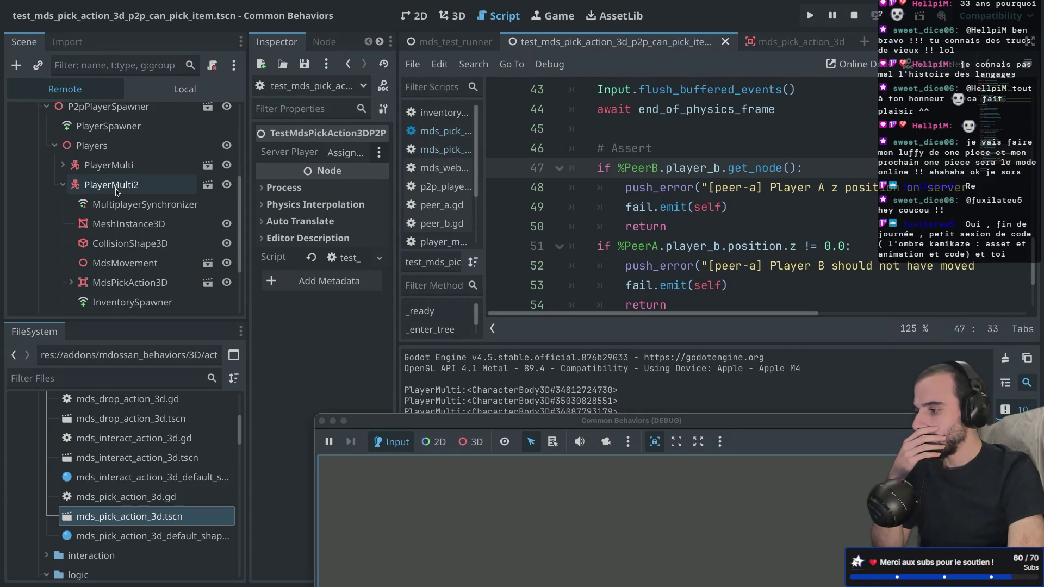
scroll(116, 191, down, 2)
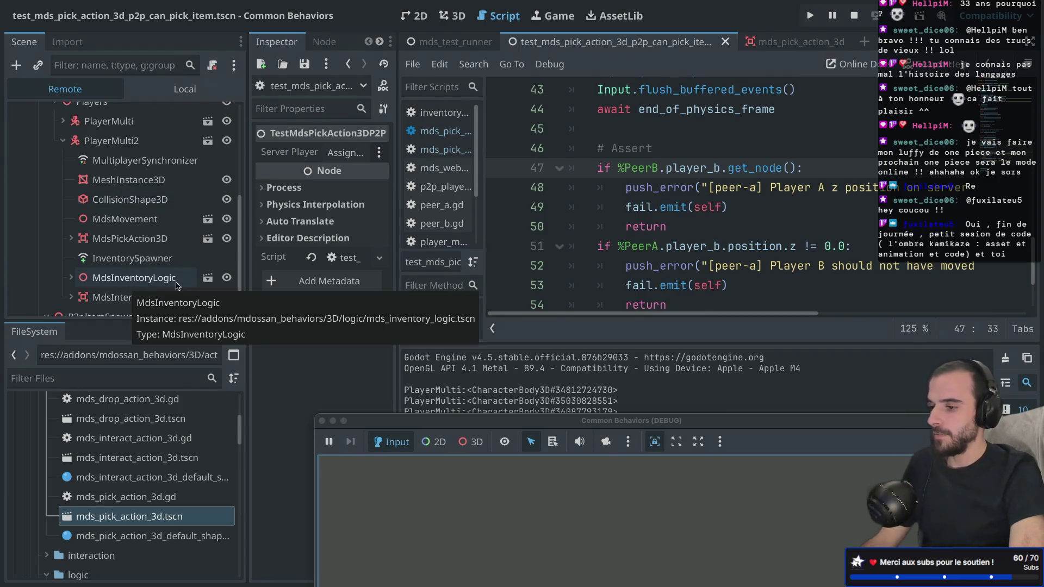
text(")
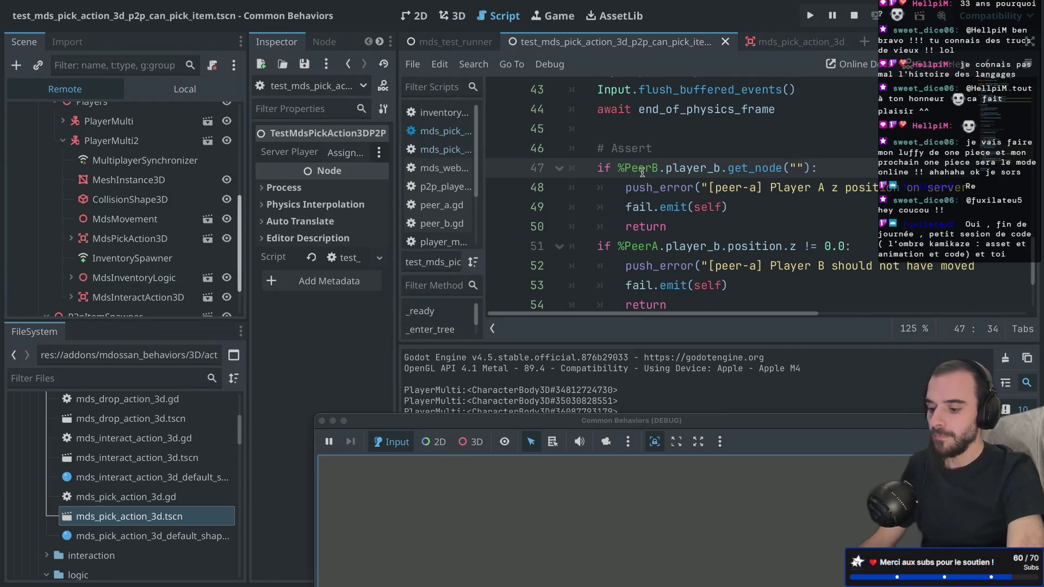
text(MdsI)
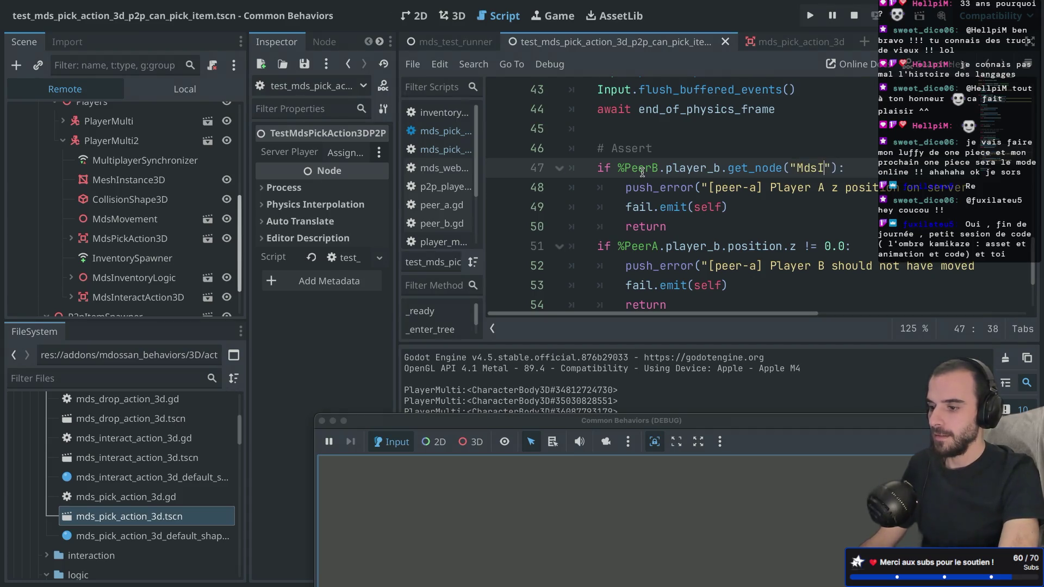
text(nventoryLogi)
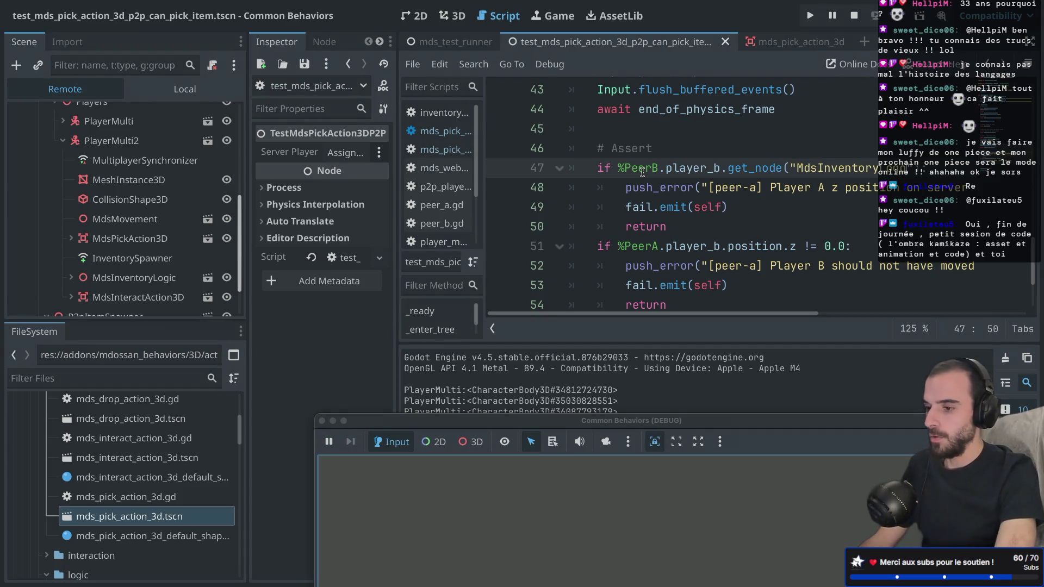
text(c)
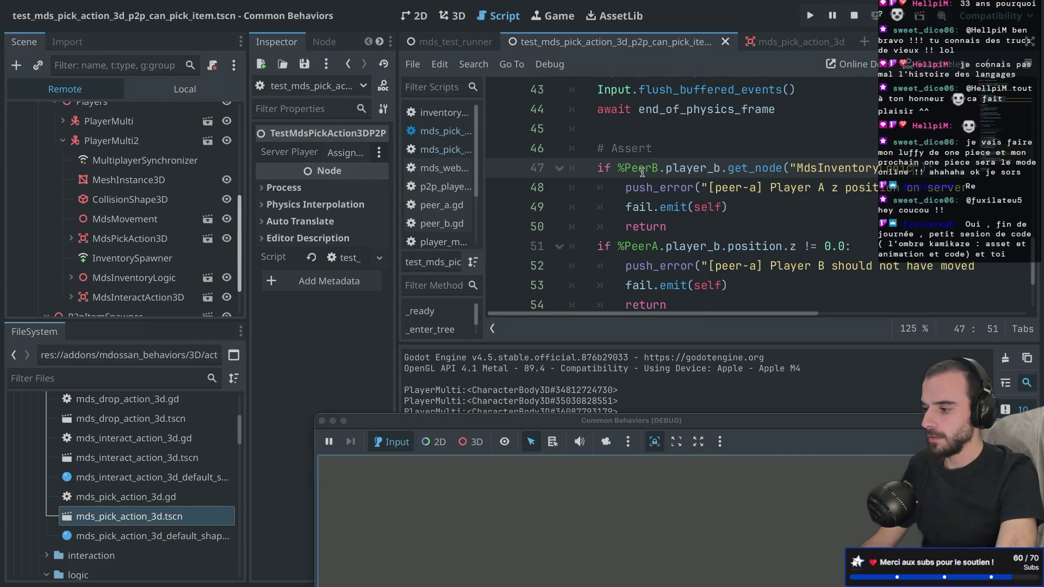
key(Right)
key(Right)
key(ctrl+shift+F11)
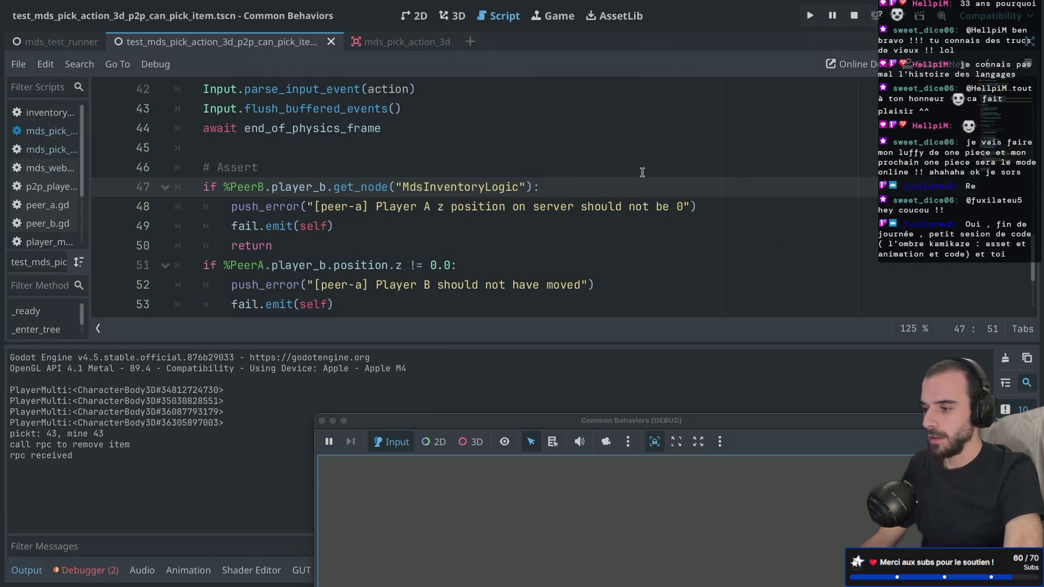
Append a .get method call to the MdsInventoryLogic lookup, fixing the mistyped get_d.
text(.get_d)
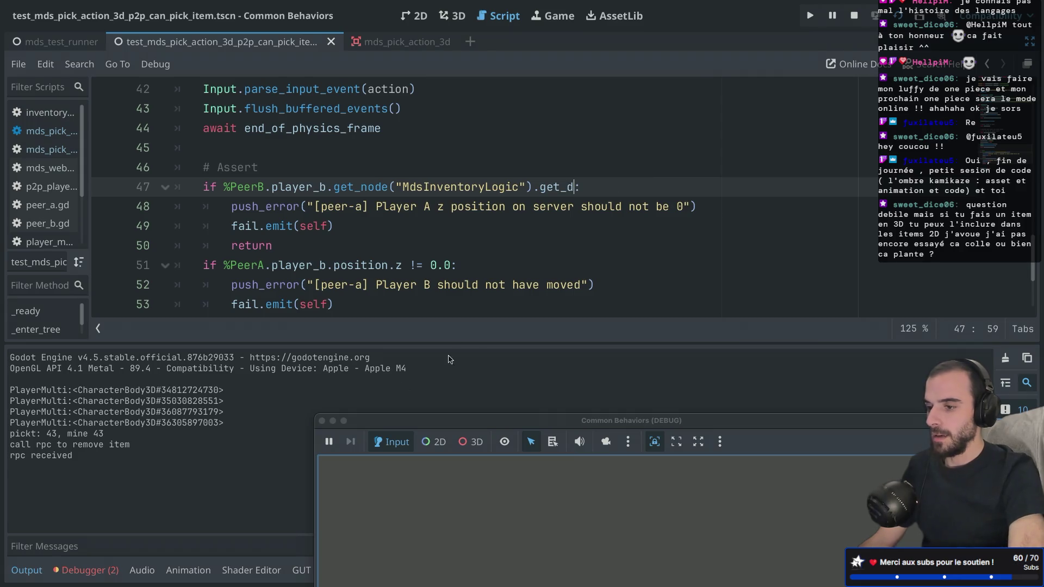
double_click(558, 187)
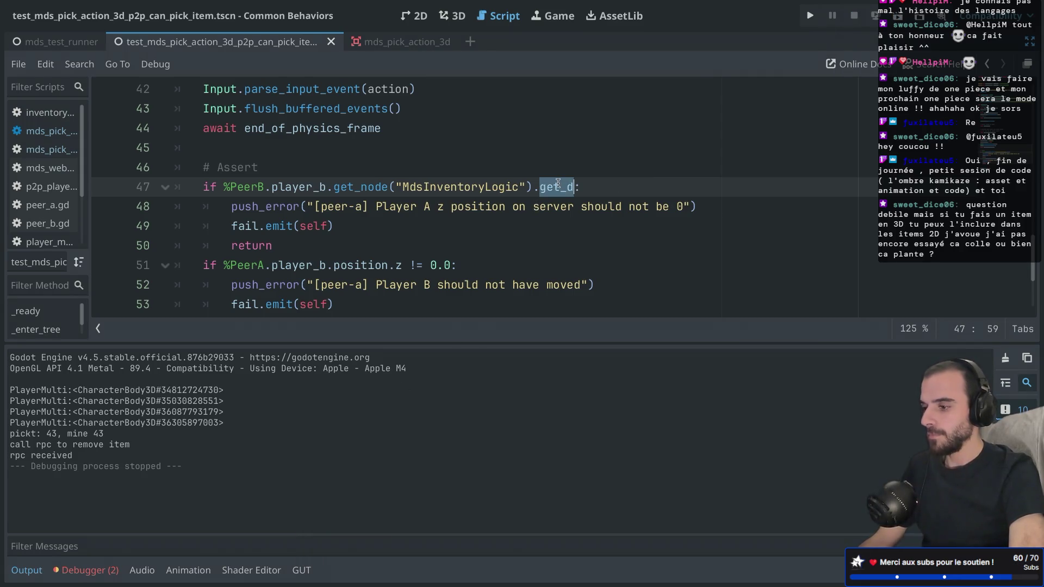
key(BackSpace)
key(BackSpace)
text(ge)
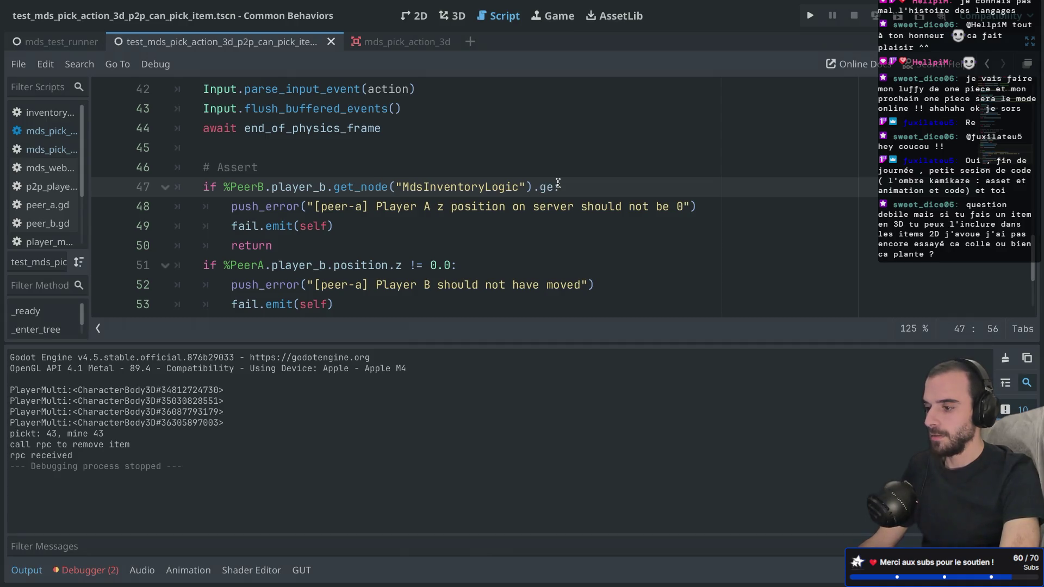
scroll(558, 183, up, 3)
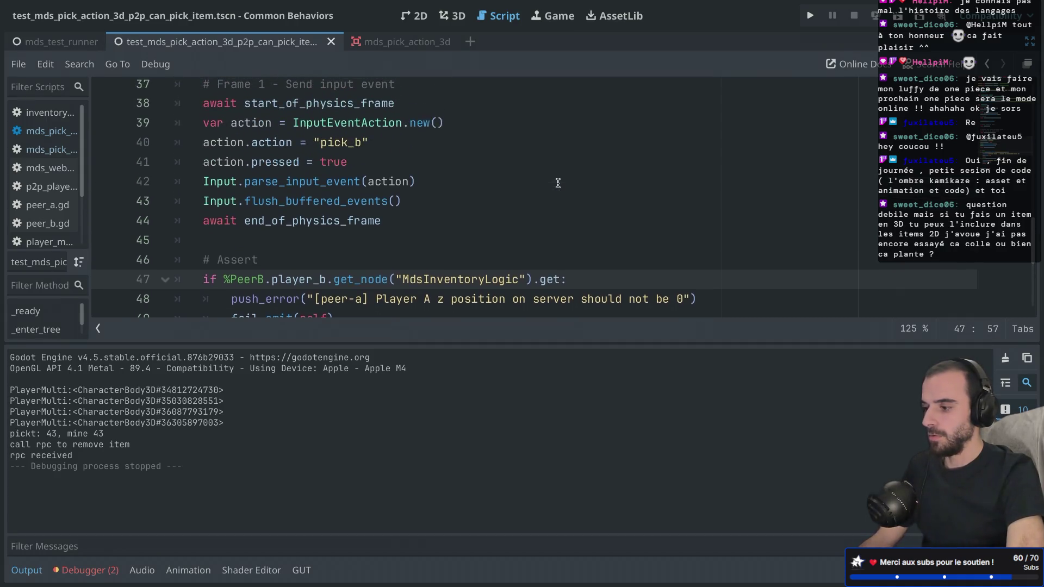
scroll(558, 183, down, 3)
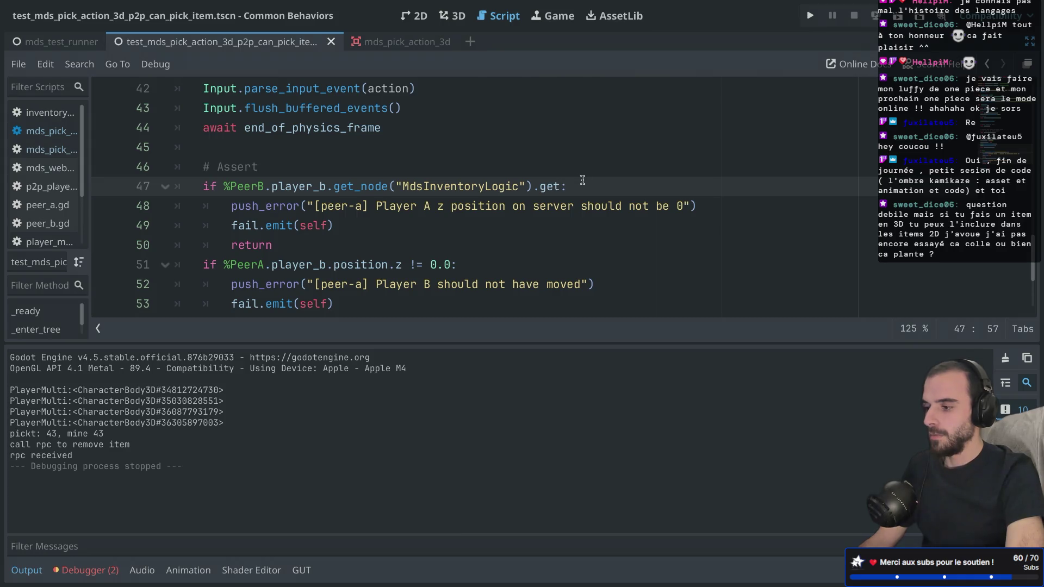
mouse_move(476, 182)
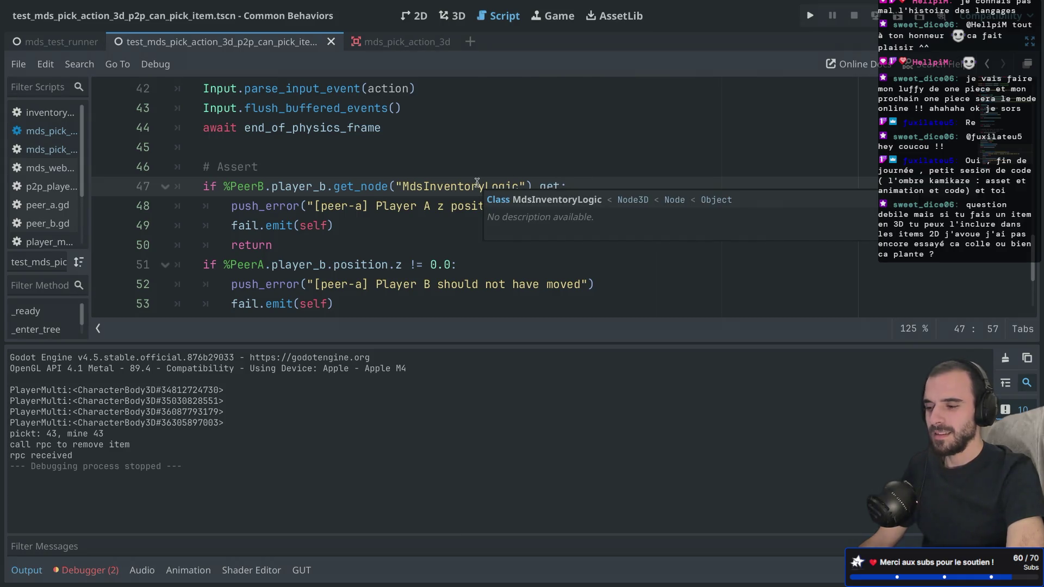
scroll(367, 165, up, 3)
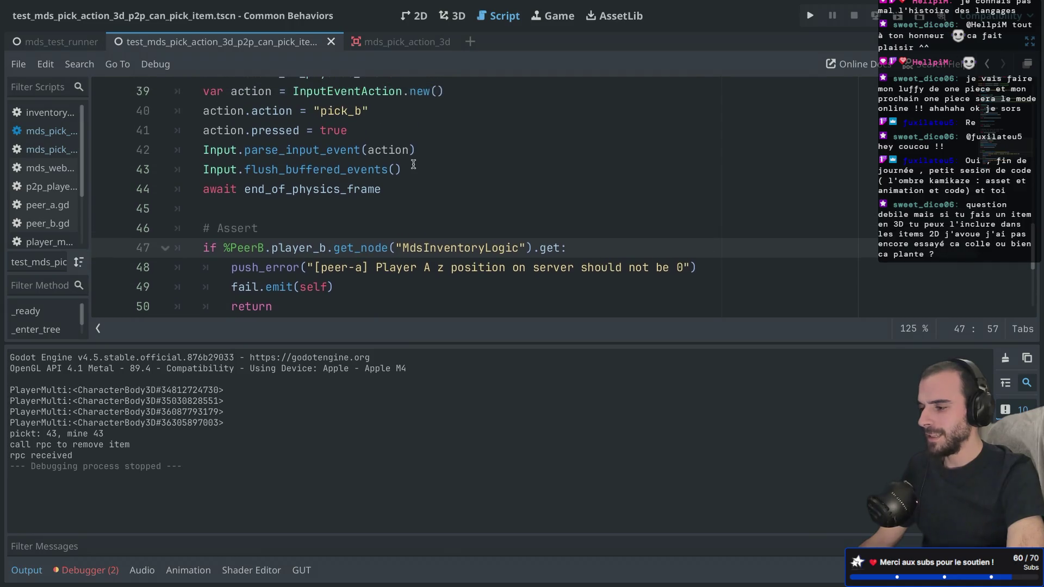
Add a temporary Node line 45, open the Node docs, and find get_child_count.
click(412, 191)
key(Return)
text(Node)
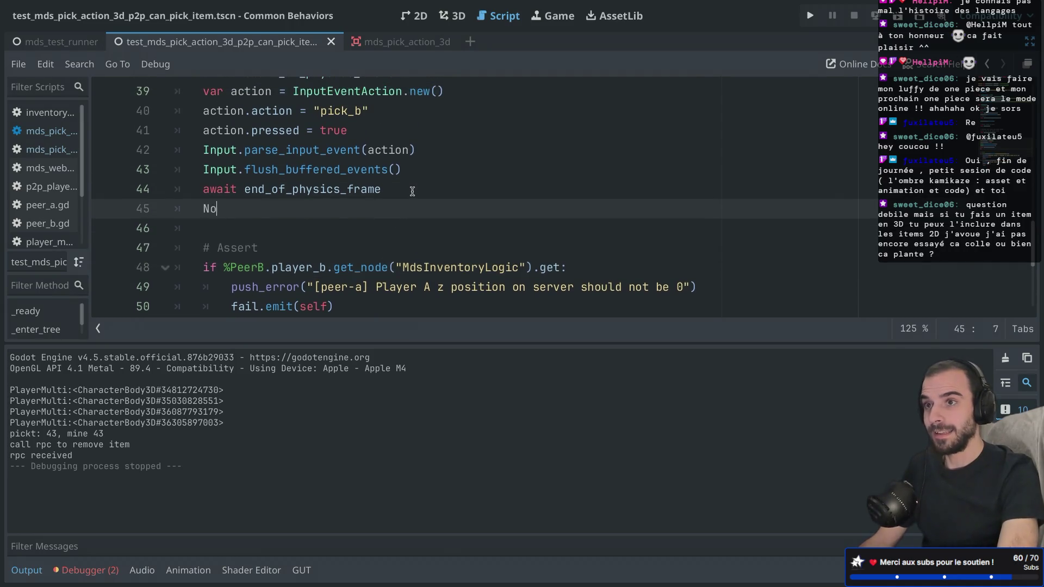
key(Escape)
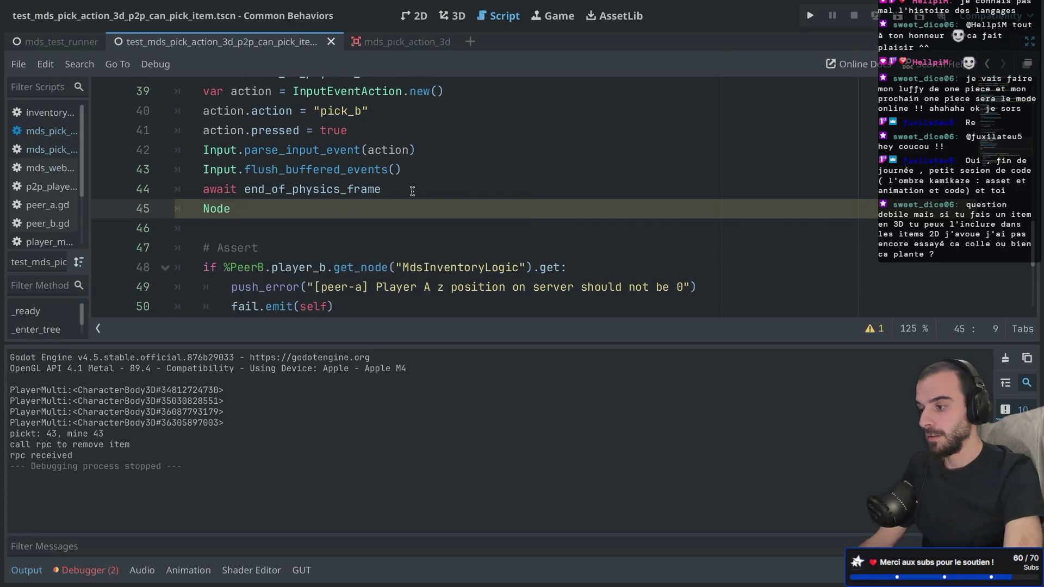
ctrl+click(223, 211)
key(ctrl+f)
text(ge)
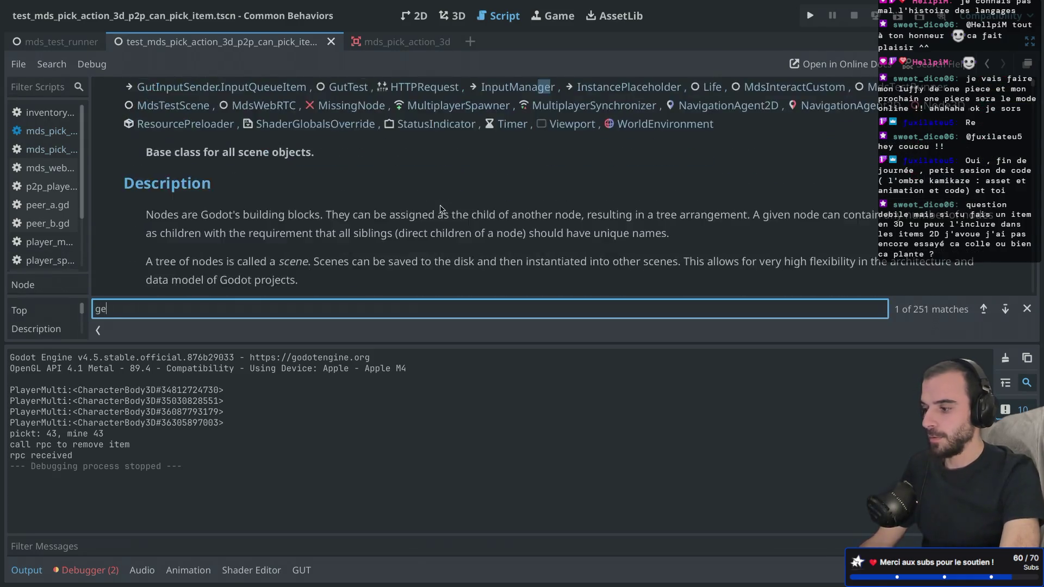
text(t_childe)
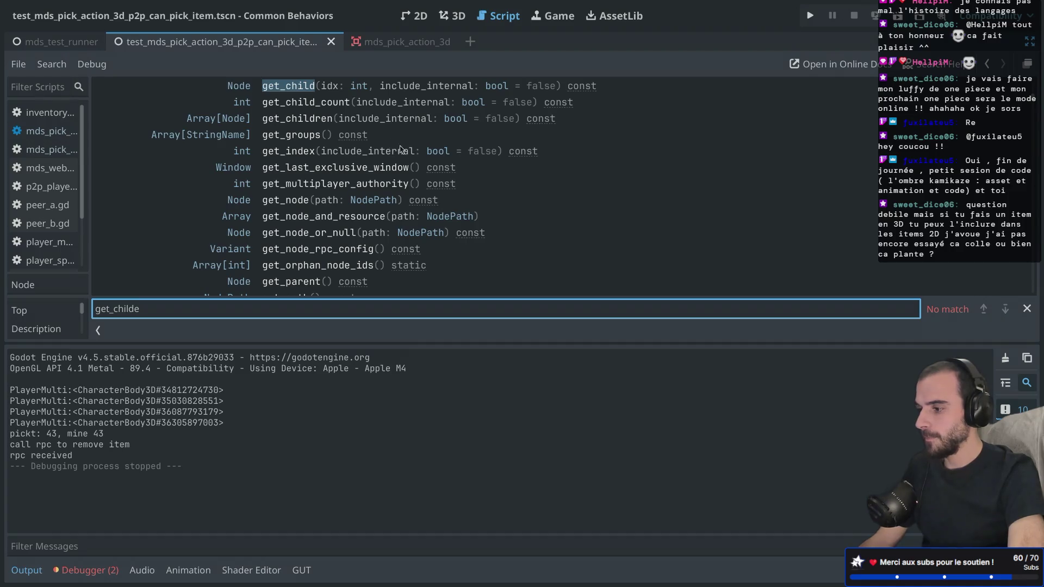
drag(262, 103, 356, 107)
key(ctrl+c)
Complete the assert call as .get_child_count() and delete the temporary Node line.
key(alt+Left)
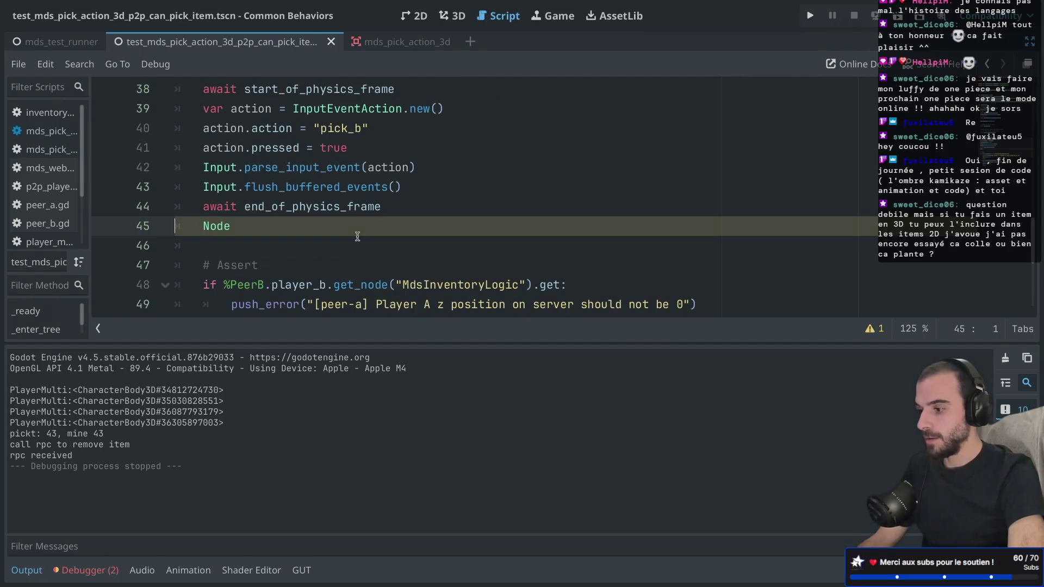
scroll(398, 228, down, 2)
double_click(553, 171)
key(ctrl+v)
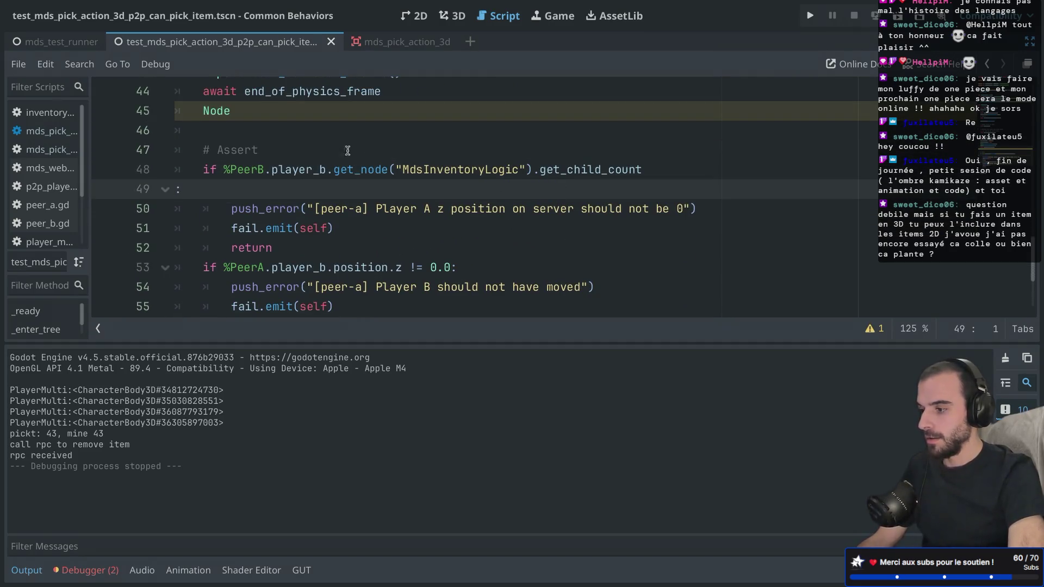
text(():)
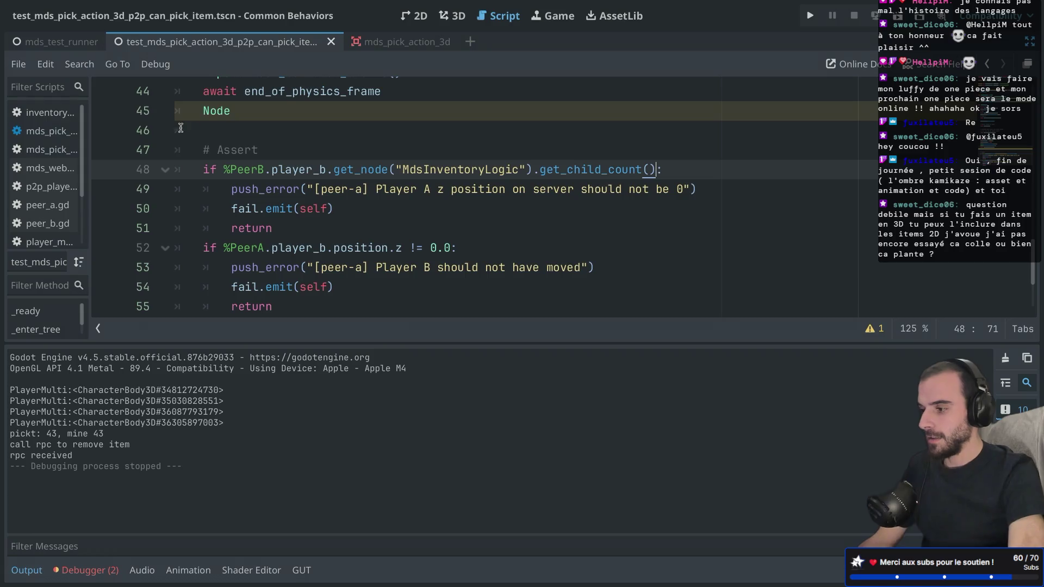
click(319, 111)
key(BackSpace)
key(BackSpace)
key(BackSpace)
key(BackSpace)
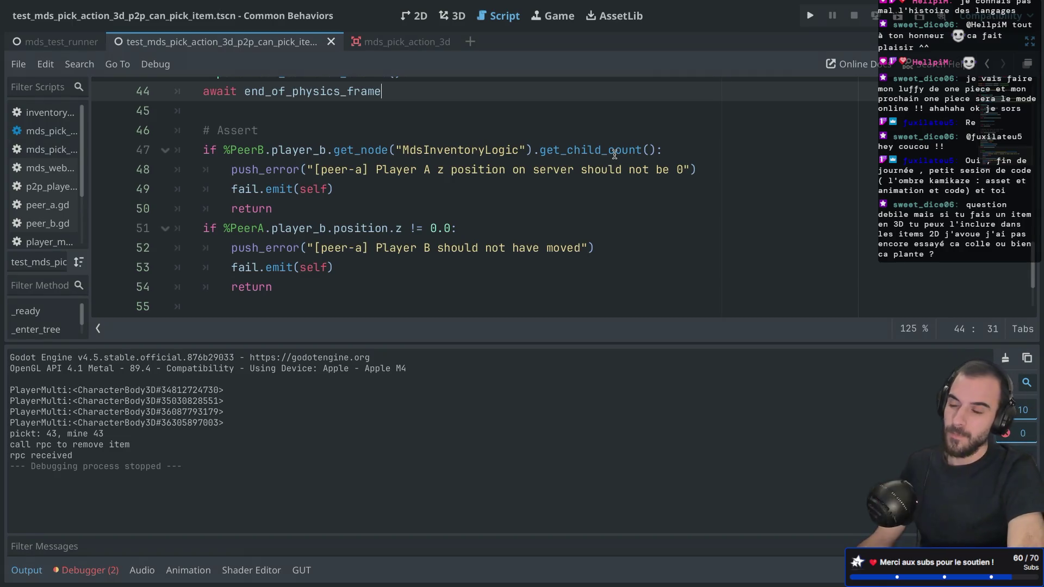
scroll(467, 204, up, 2)
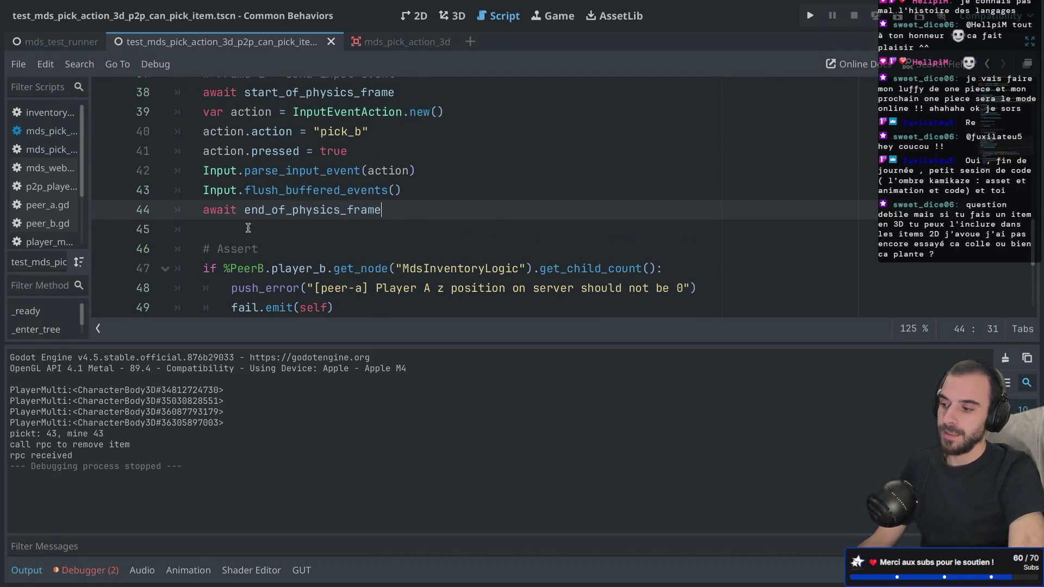
scroll(553, 162, down, 3)
scroll(652, 137, up, 1)
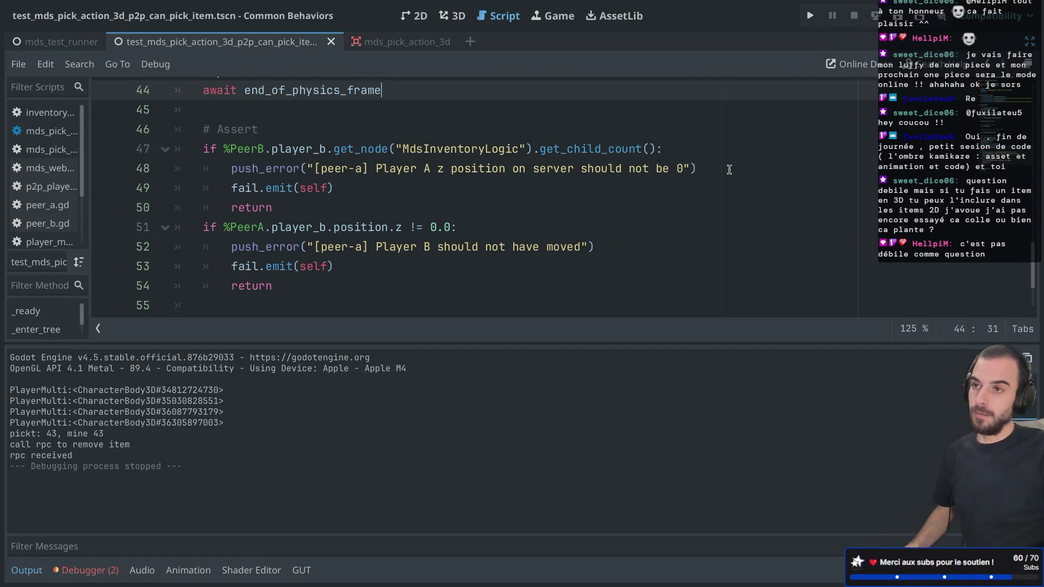
scroll(729, 169, down, 1)
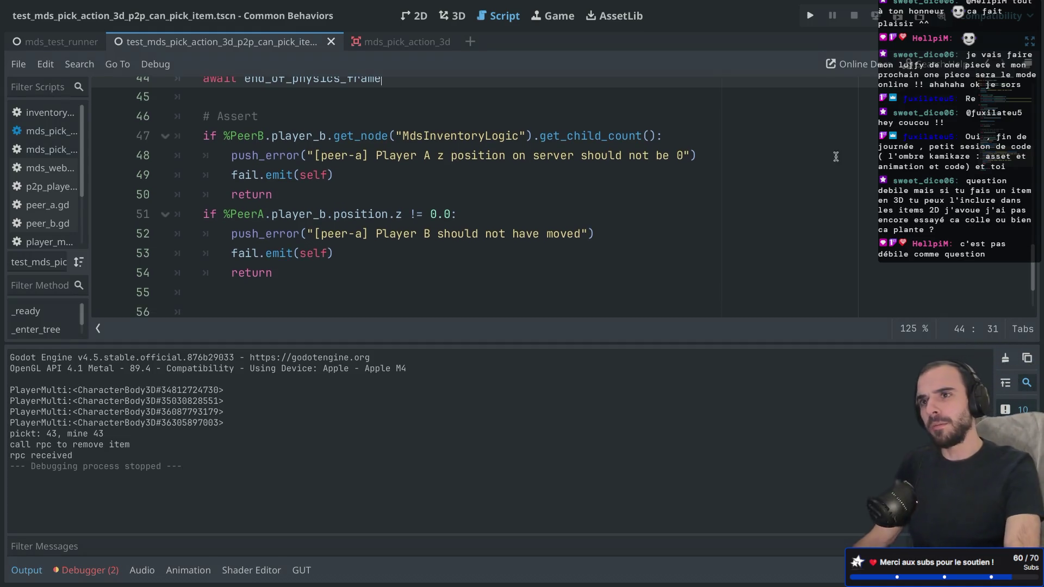
Switch to Safari and start a new tab searching for itch.
key(ctrl+Right)
key(ctrl+Right)
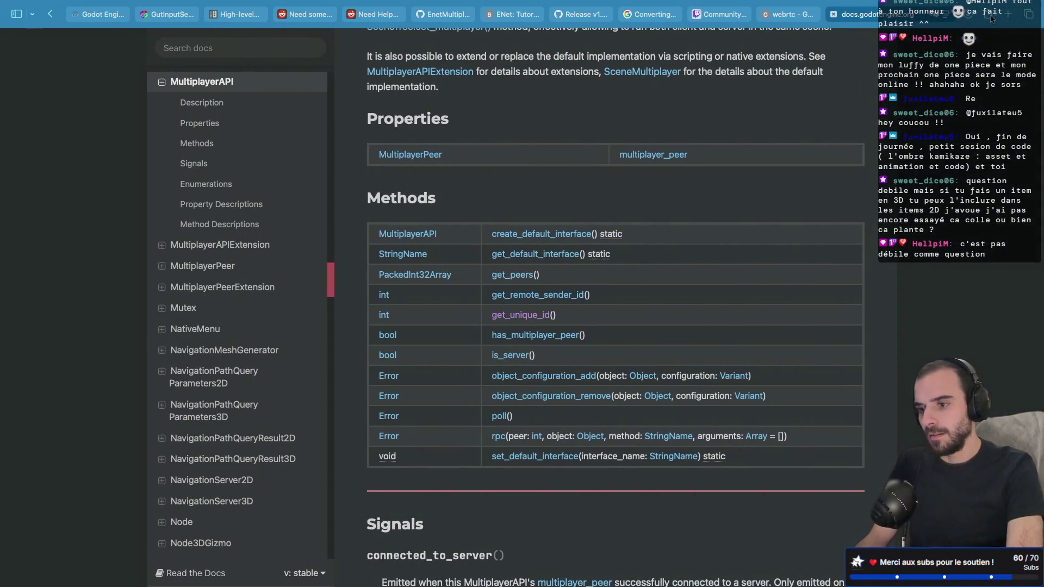
click(1014, 16)
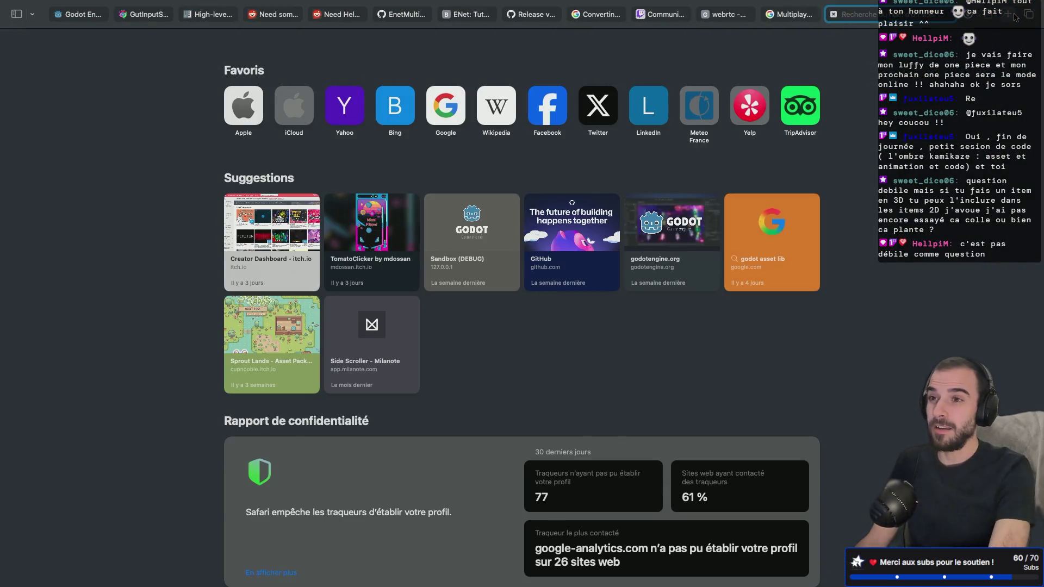
text(itch)
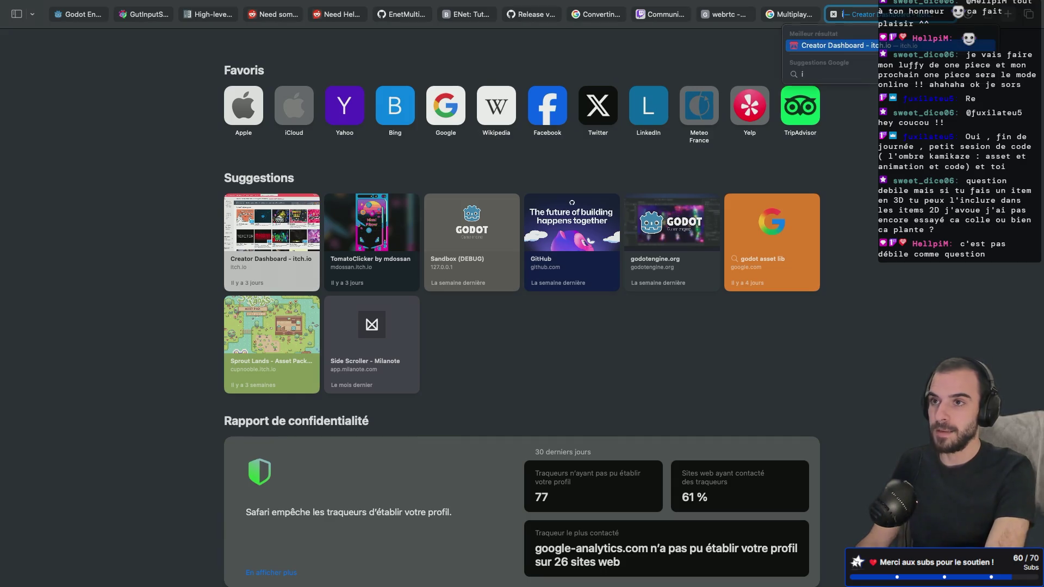